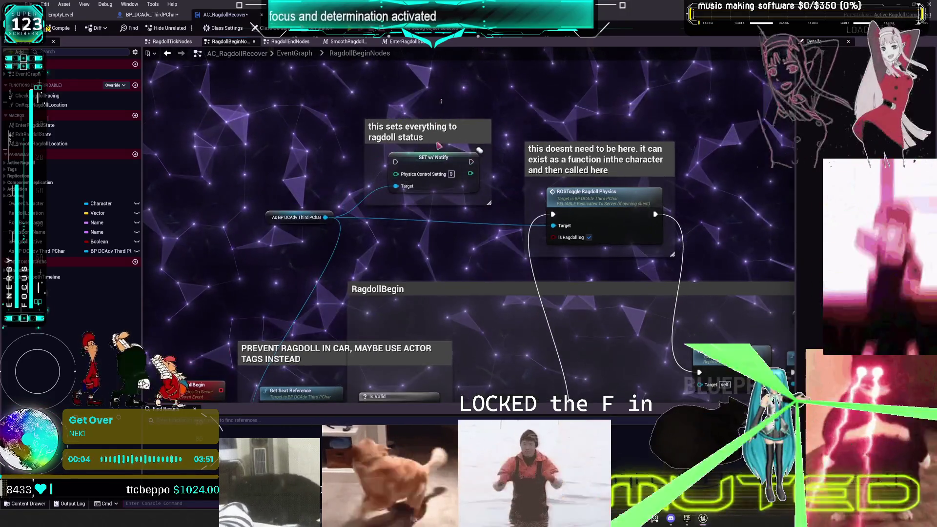
Move the 'this sets everything' ragdoll-status comment group to the left.
{"action": "left_click", "coordinate": [429, 137]}
{"action": "left_click_drag", "start_coordinate": [420, 176], "coordinate": [349, 182]}
{"action": "left_click_drag", "start_coordinate": [546, 218], "coordinate": [487, 123]}
Add a Set Is Ragdolling node from the As BP DCAdv Third PChar reference and position it.
{"action": "mouse_move", "coordinate": [187, 129]}
{"action": "left_mouse_down"}
{"action": "mouse_move", "coordinate": [208, 98]}
{"action": "mouse_move", "coordinate": [253, 173]}
{"action": "mouse_move", "coordinate": [306, 204]}
{"action": "left_mouse_up"}
{"action": "type", "text": "is ragdoll"}
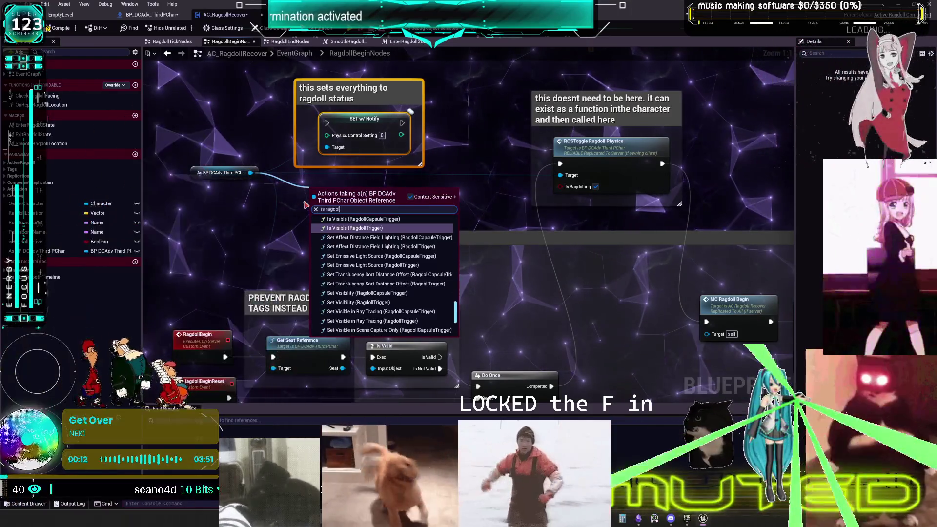
{"action": "type", "text": "ing"}
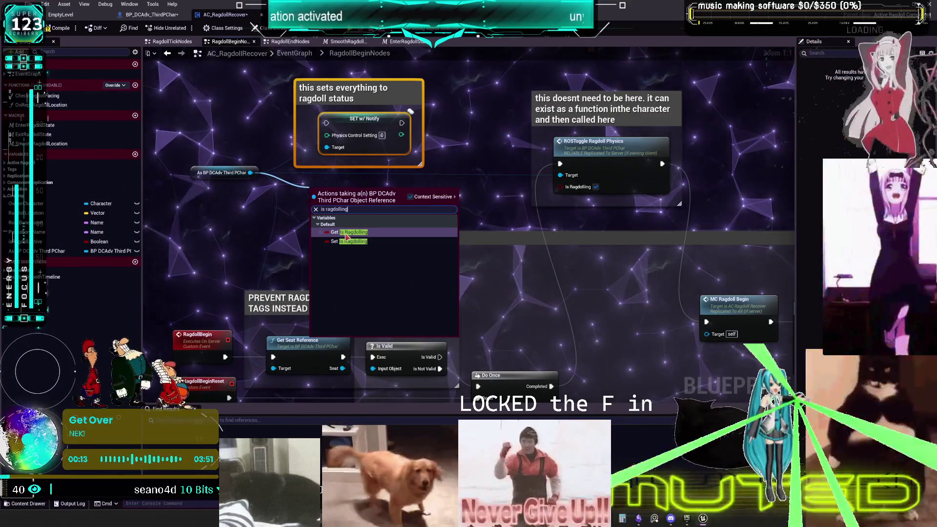
{"action": "left_click", "coordinate": [347, 242]}
{"action": "left_click_drag", "start_coordinate": [351, 197], "coordinate": [366, 190]}
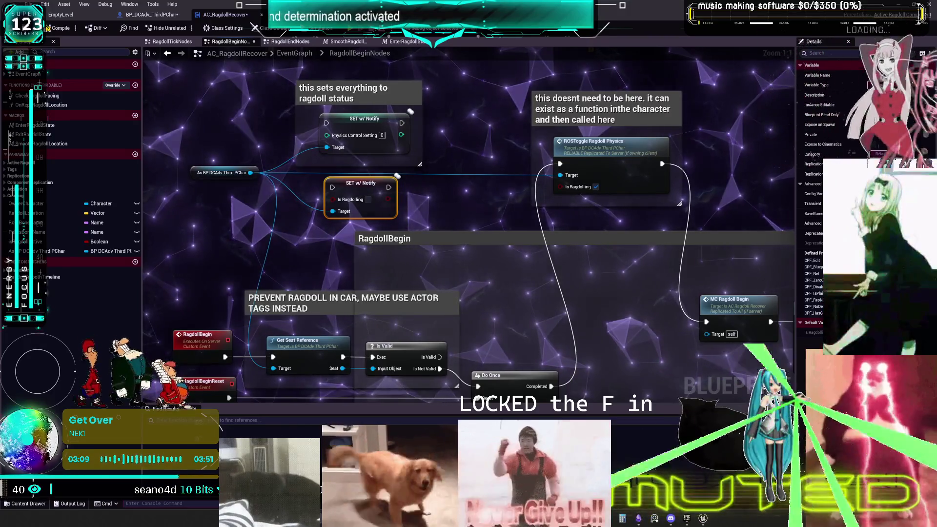
Shift the ragdoll-status comment up and move the Is Ragdolling setter slightly left.
{"action": "mouse_move", "coordinate": [352, 121]}
{"action": "left_mouse_down"}
{"action": "mouse_move", "coordinate": [374, 199]}
{"action": "mouse_move", "coordinate": [368, 152]}
{"action": "left_mouse_up"}
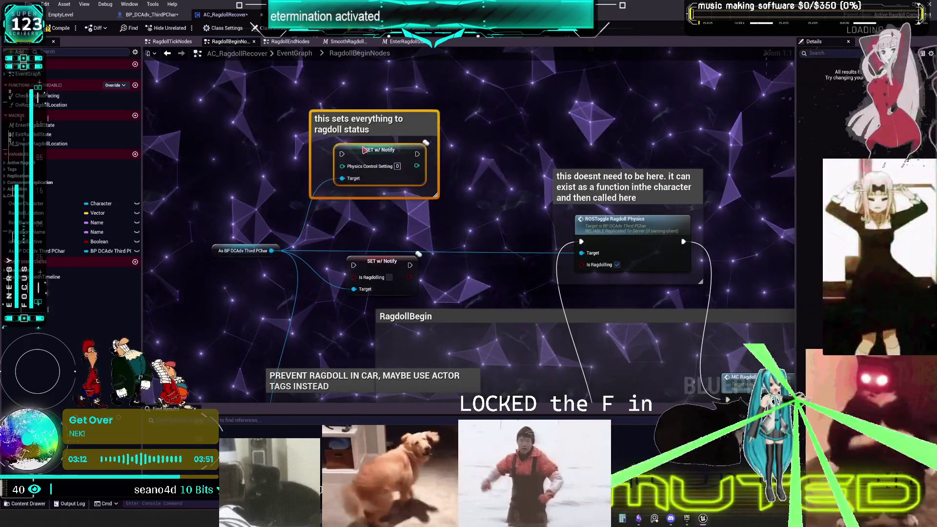
{"action": "left_click_drag", "start_coordinate": [229, 251], "coordinate": [196, 244]}
{"action": "left_click_drag", "start_coordinate": [388, 279], "coordinate": [365, 279]}
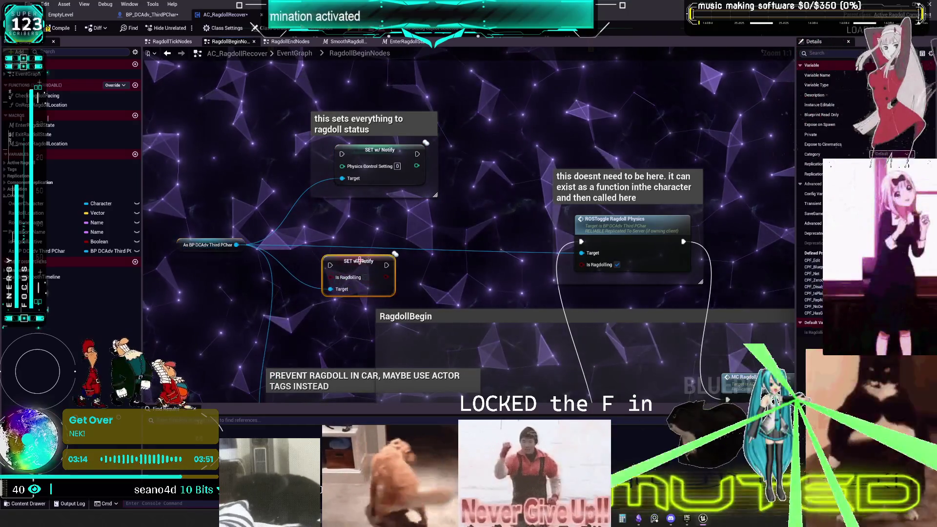
Comment the Is Ragdolling setter 'this is just saying its ragdoll time' and move the comment up-right.
{"action": "type", "text": "cthis i"}
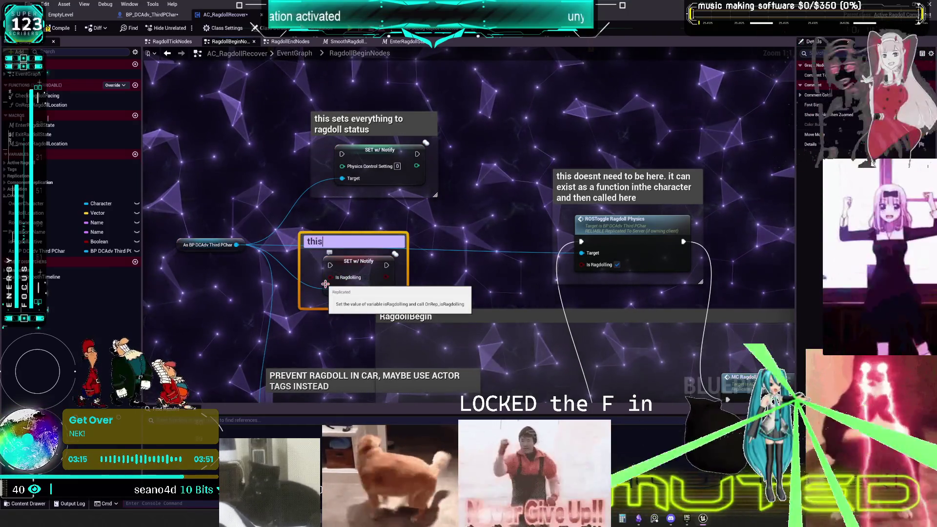
{"action": "type", "text": "s just sag"}
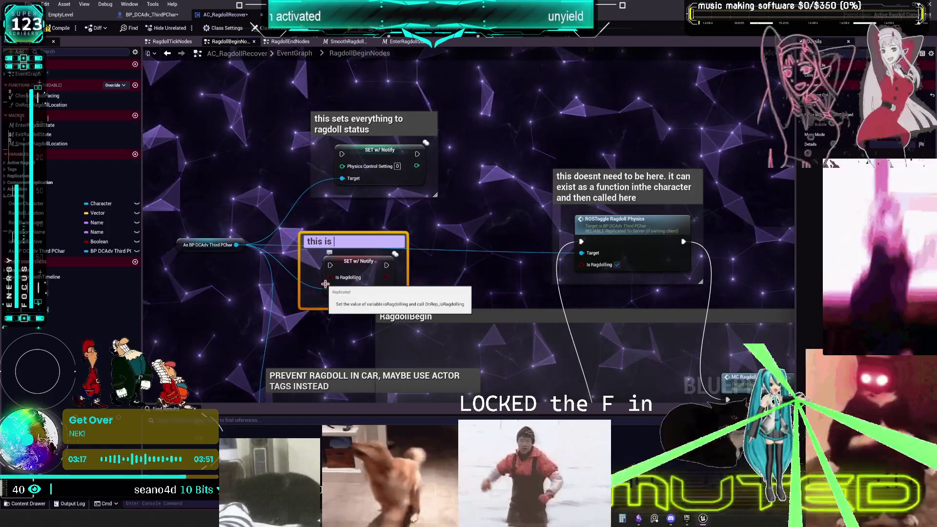
{"action": "key", "text": "BackSpace"}
{"action": "type", "text": "ying its rtag"}
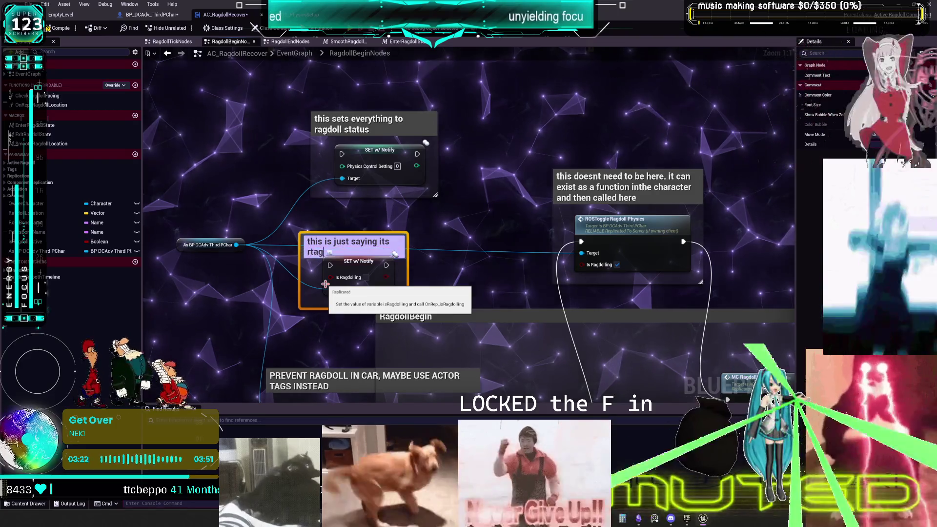
{"action": "key", "text": "BackSpace"}
{"action": "key", "text": "BackSpace"}
{"action": "key", "text": "BackSpace"}
{"action": "type", "text": "agdoll time"}
{"action": "left_click", "coordinate": [396, 235]}
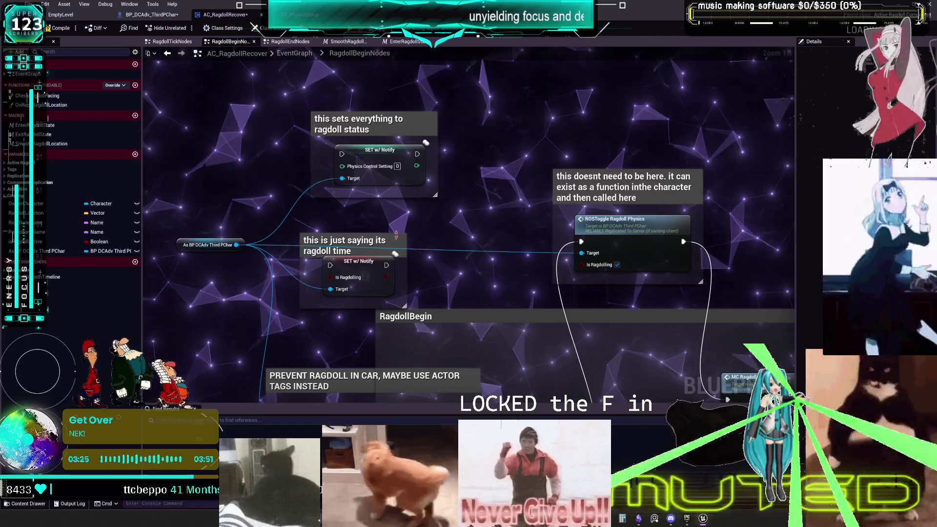
{"action": "left_click", "coordinate": [360, 230]}
{"action": "left_click_drag", "start_coordinate": [360, 231], "coordinate": [383, 224]}
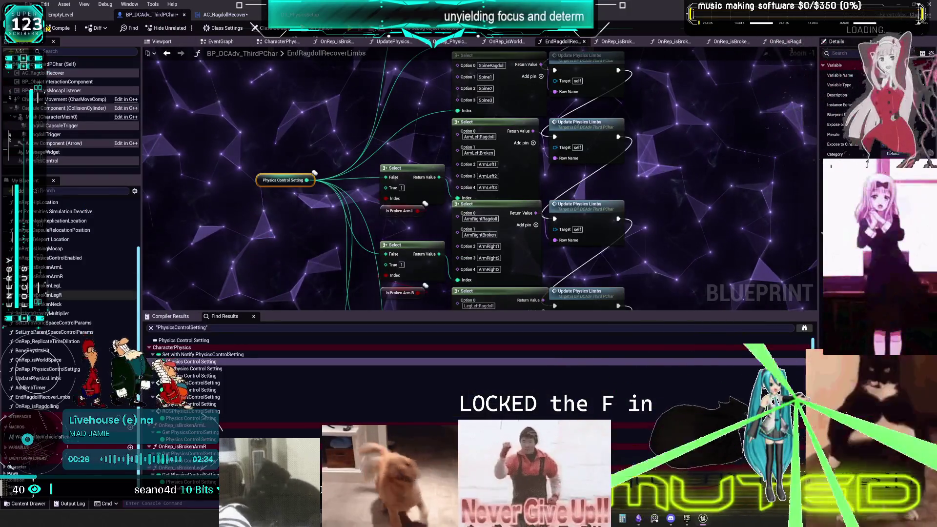
Scroll up the My Blueprint function list and open OnRep_isBrokenArmL.
{"action": "scroll", "coordinate": [92, 314], "scroll_direction": "up", "scroll_amount": 2}
{"action": "double_click", "coordinate": [47, 303]}
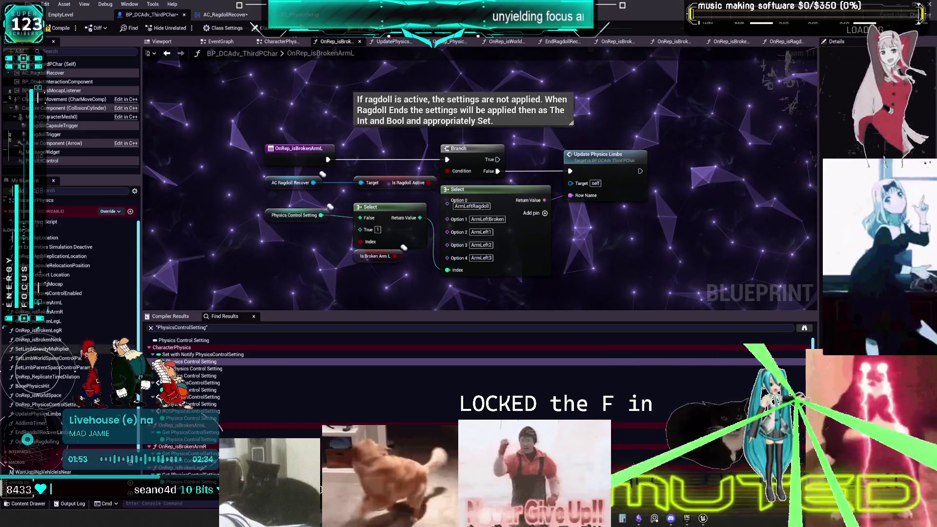
{"action": "double_click", "coordinate": [77, 349]}
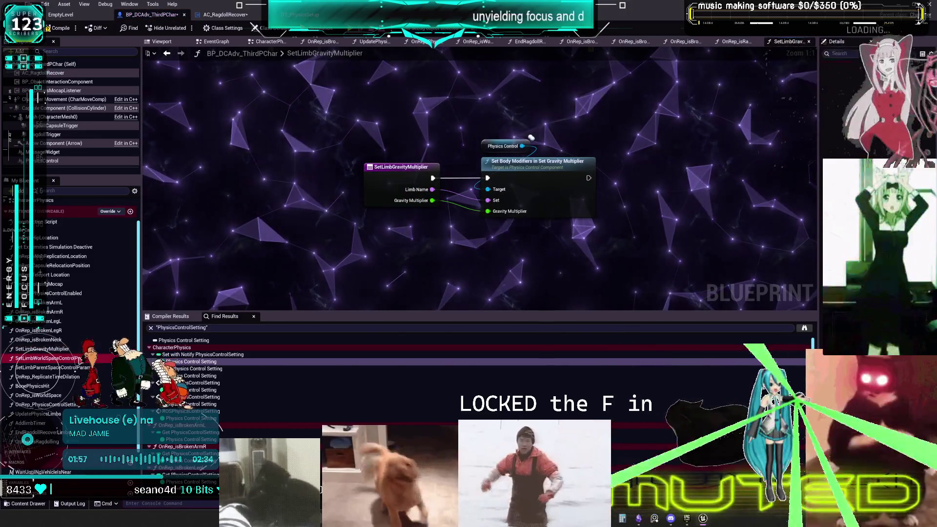
{"action": "double_click", "coordinate": [78, 358]}
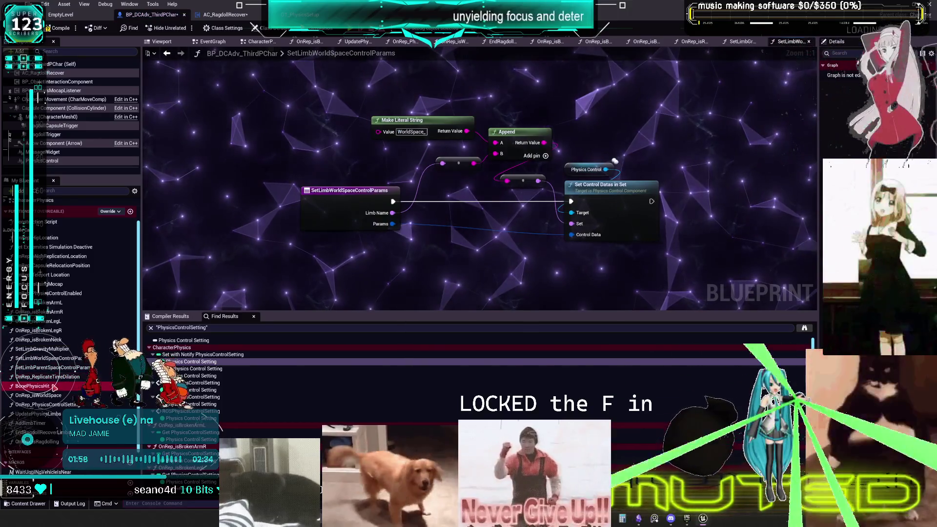
{"action": "double_click", "coordinate": [48, 386]}
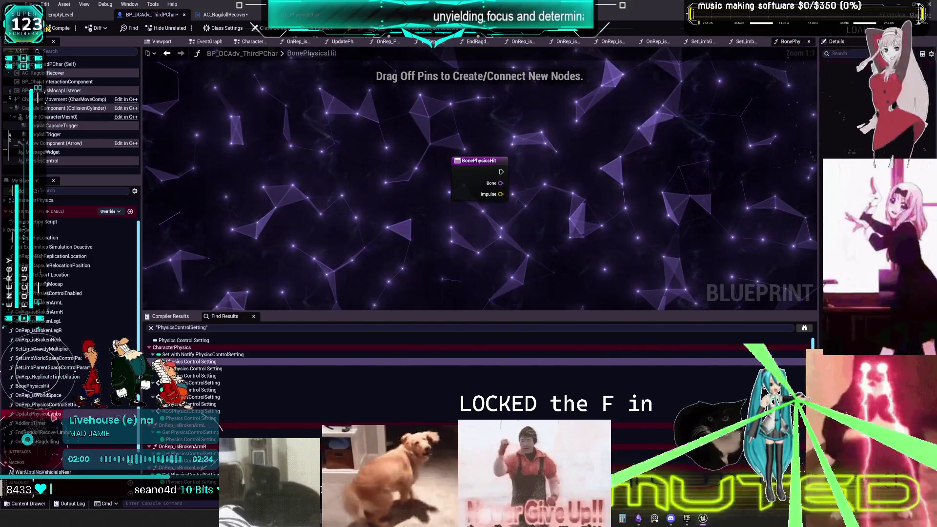
{"action": "double_click", "coordinate": [39, 442]}
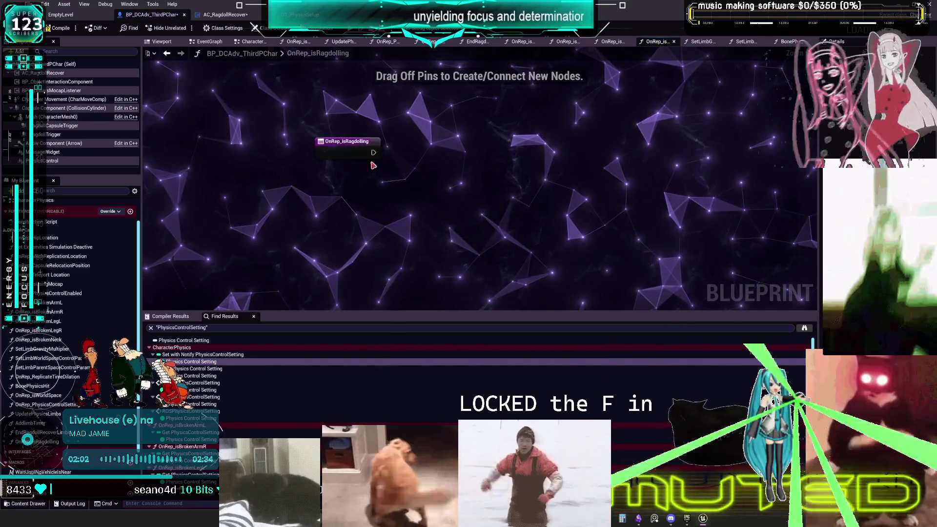
{"action": "double_click", "coordinate": [44, 432]}
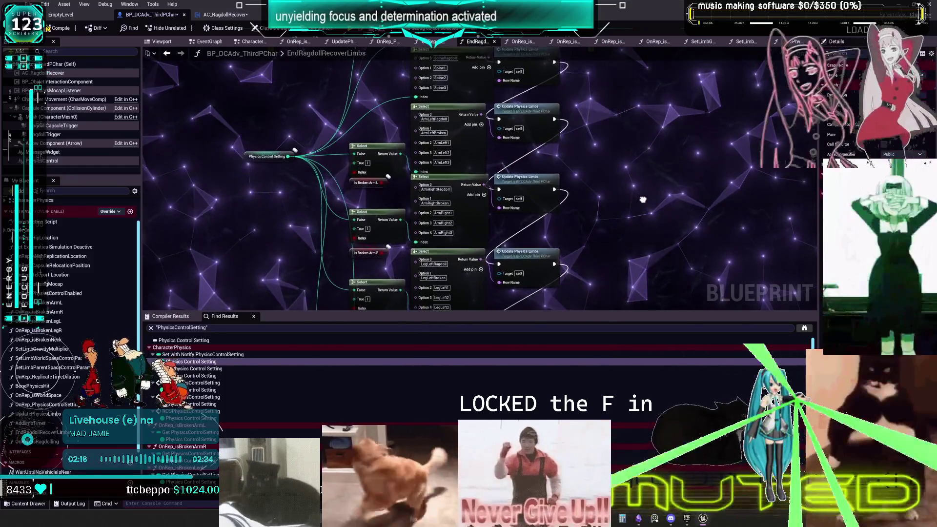
{"action": "mouse_move", "coordinate": [642, 203]}
{"action": "left_mouse_down"}
{"action": "mouse_move", "coordinate": [637, 82]}
{"action": "mouse_move", "coordinate": [563, 177]}
{"action": "mouse_move", "coordinate": [566, 162]}
{"action": "left_mouse_up"}
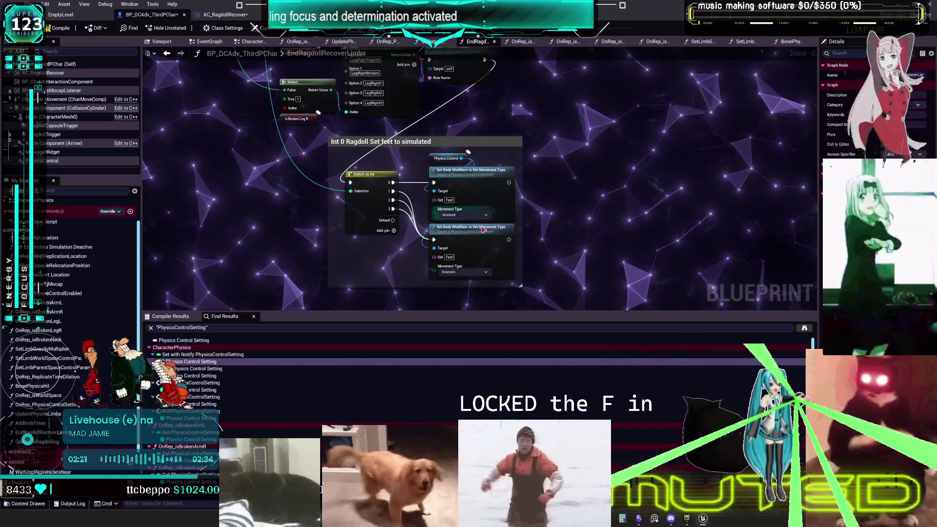
{"action": "scroll", "coordinate": [566, 162], "scroll_direction": "down", "scroll_amount": 3}
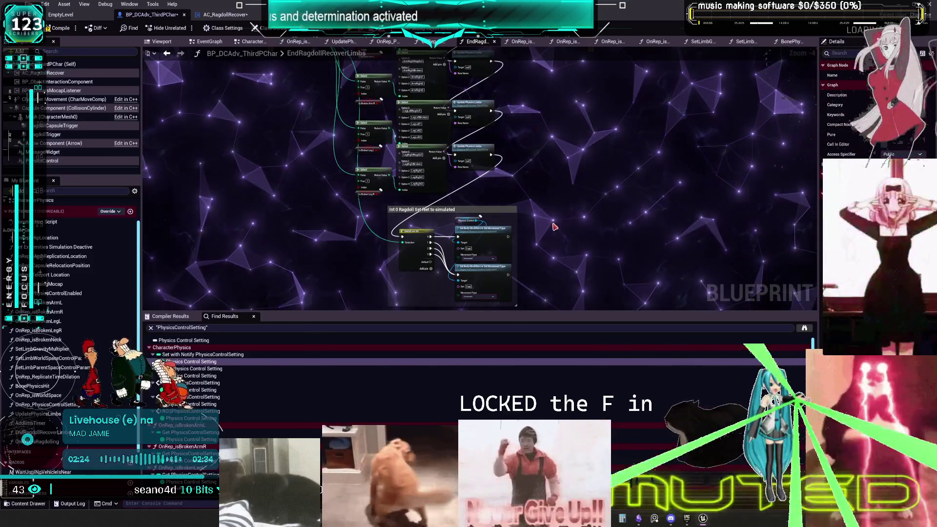
{"action": "mouse_move", "coordinate": [542, 164]}
{"action": "left_mouse_down"}
{"action": "mouse_move", "coordinate": [548, 264]}
{"action": "mouse_move", "coordinate": [540, 148]}
{"action": "mouse_move", "coordinate": [464, 261]}
{"action": "mouse_move", "coordinate": [470, 184]}
{"action": "left_mouse_up"}
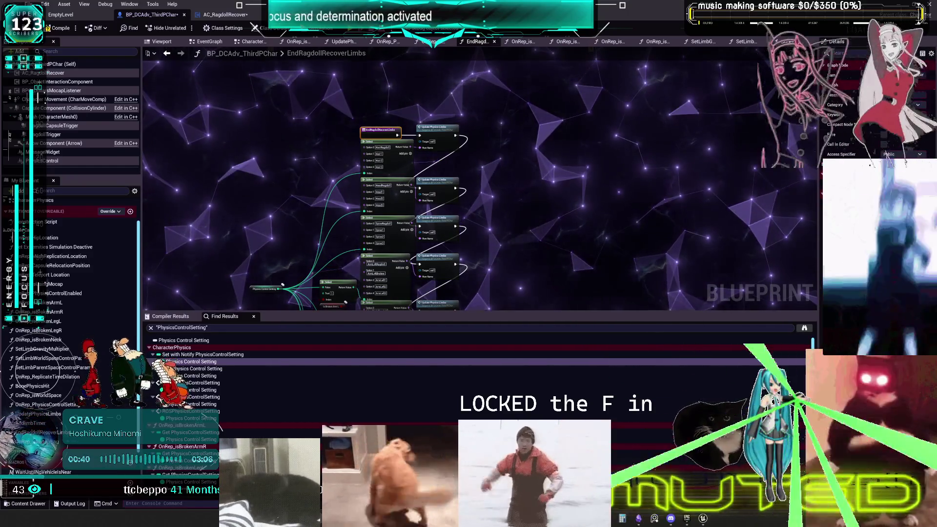
View OnRep_isWorldSpace, then inspect the RagdollBegin nodes in AC_RagdollRecover's graph.
{"action": "left_click", "coordinate": [422, 43]}
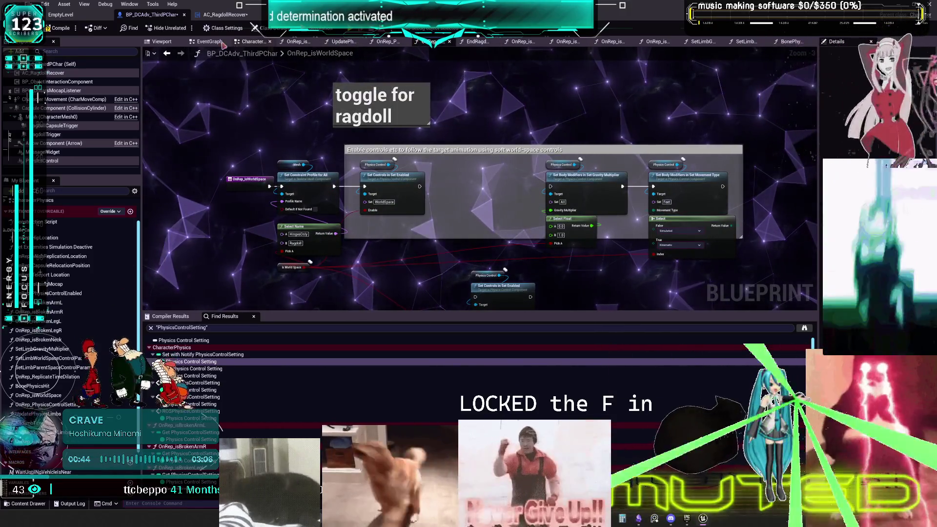
{"action": "left_click", "coordinate": [225, 14]}
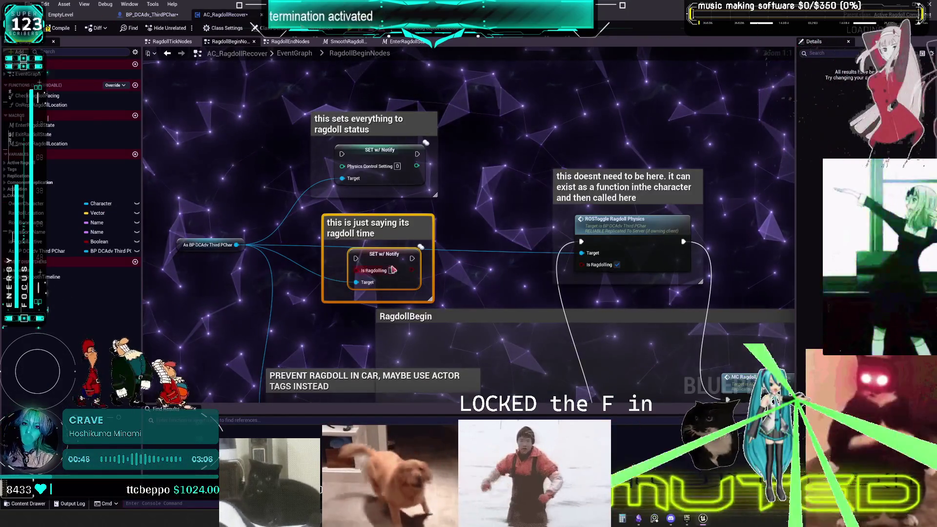
{"action": "mouse_move", "coordinate": [394, 268]}
{"action": "left_mouse_down"}
{"action": "mouse_move", "coordinate": [389, 226]}
{"action": "mouse_move", "coordinate": [407, 178]}
{"action": "mouse_move", "coordinate": [410, 202]}
{"action": "mouse_move", "coordinate": [420, 164]}
{"action": "mouse_move", "coordinate": [267, 90]}
{"action": "left_mouse_up"}
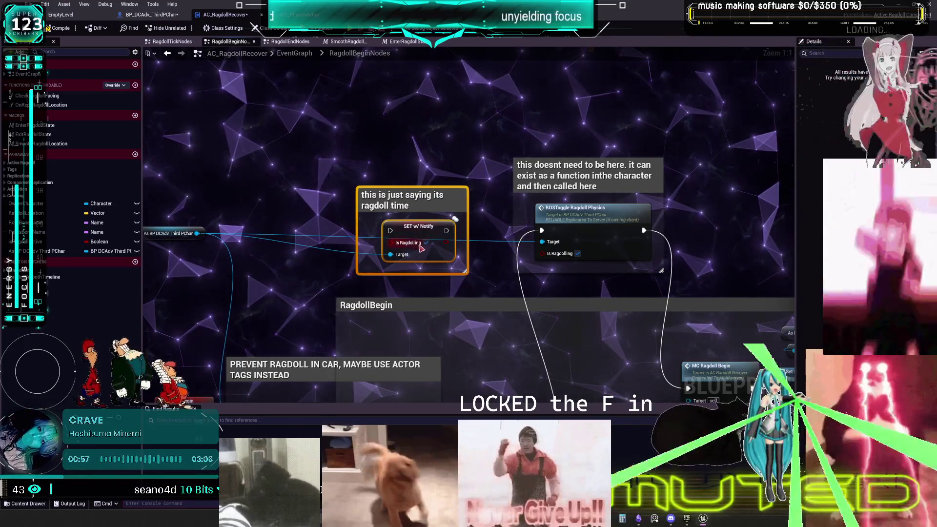
Return to BP_DCAdv_ThirdPChar and open the OnRep_isRagdolling function graph.
{"action": "left_click", "coordinate": [149, 14]}
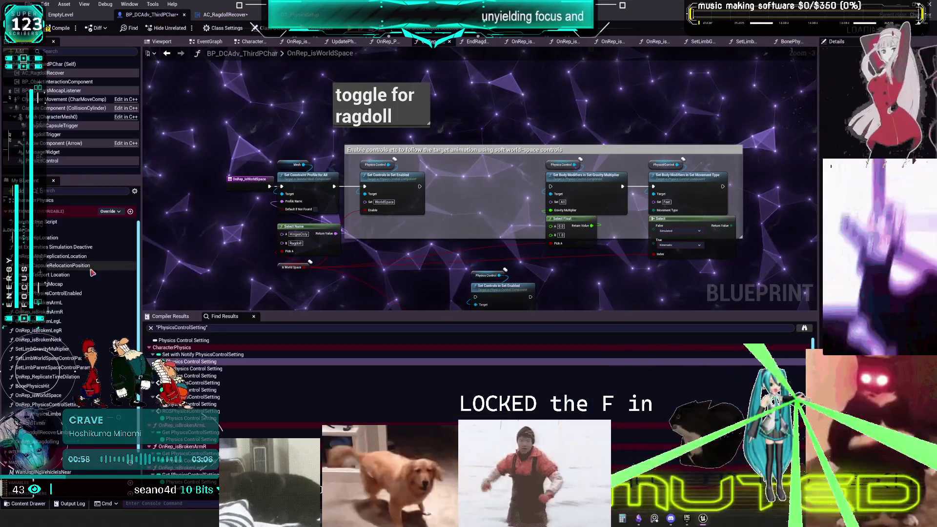
{"action": "scroll", "coordinate": [73, 286], "scroll_direction": "up", "scroll_amount": 2}
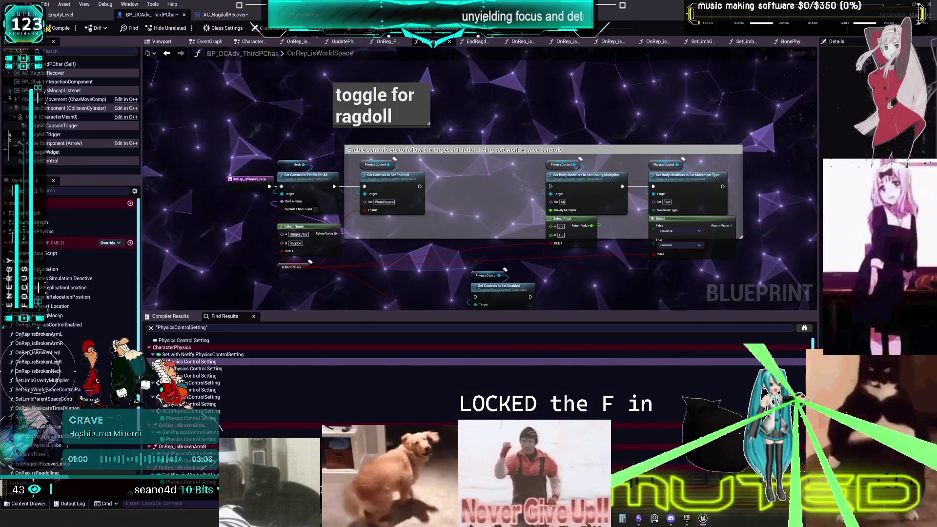
{"action": "left_click", "coordinate": [657, 41]}
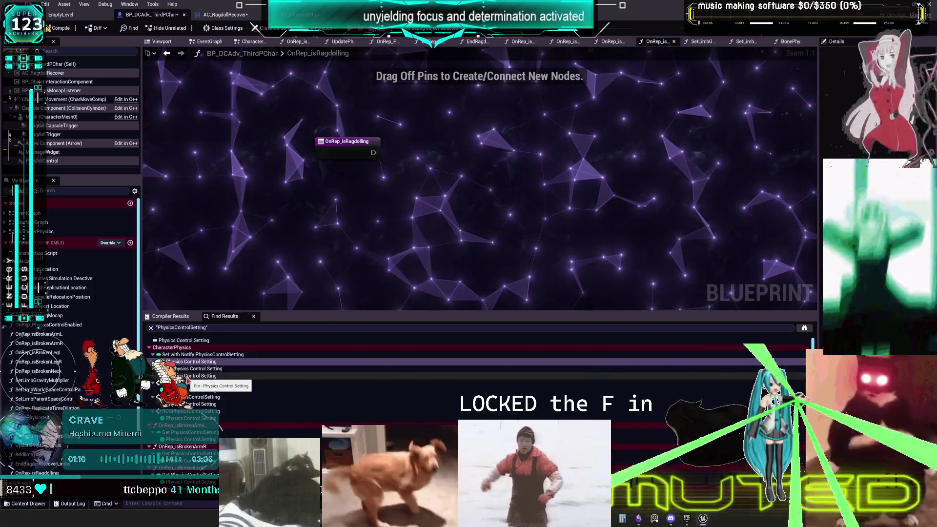
Place a SET w/ Notify Physics Control Setting node wired after the OnRep_isRagdolling entry.
{"action": "mouse_move", "coordinate": [375, 184]}
{"action": "left_mouse_down"}
{"action": "mouse_move", "coordinate": [352, 195]}
{"action": "mouse_move", "coordinate": [363, 200]}
{"action": "mouse_move", "coordinate": [328, 201]}
{"action": "left_mouse_up"}
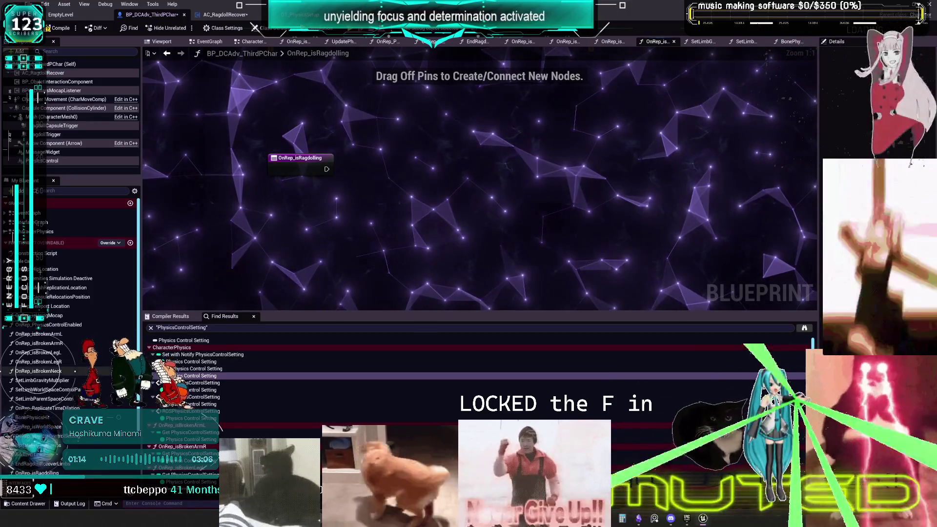
{"action": "scroll", "coordinate": [101, 200], "scroll_direction": "down", "scroll_amount": 3}
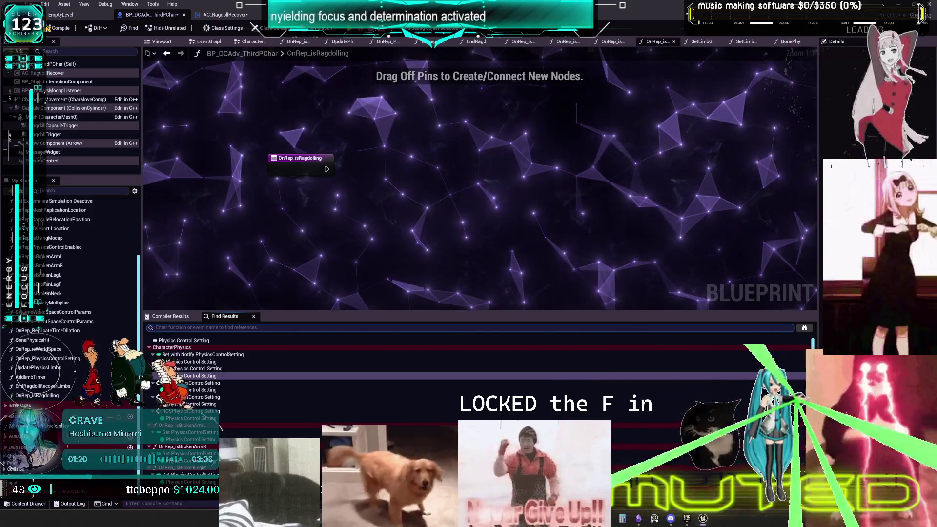
{"action": "scroll", "coordinate": [69, 273], "scroll_direction": "down", "scroll_amount": 5}
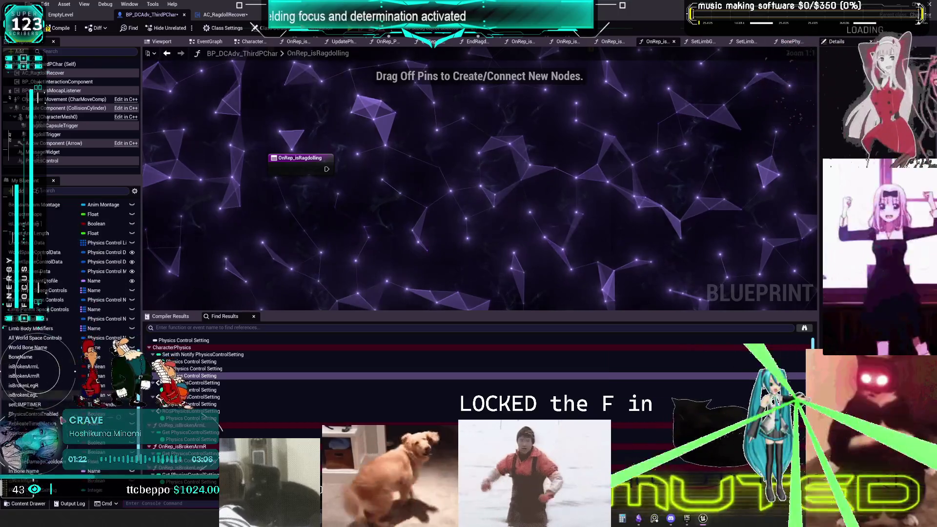
{"action": "scroll", "coordinate": [68, 273], "scroll_direction": "down", "scroll_amount": 4}
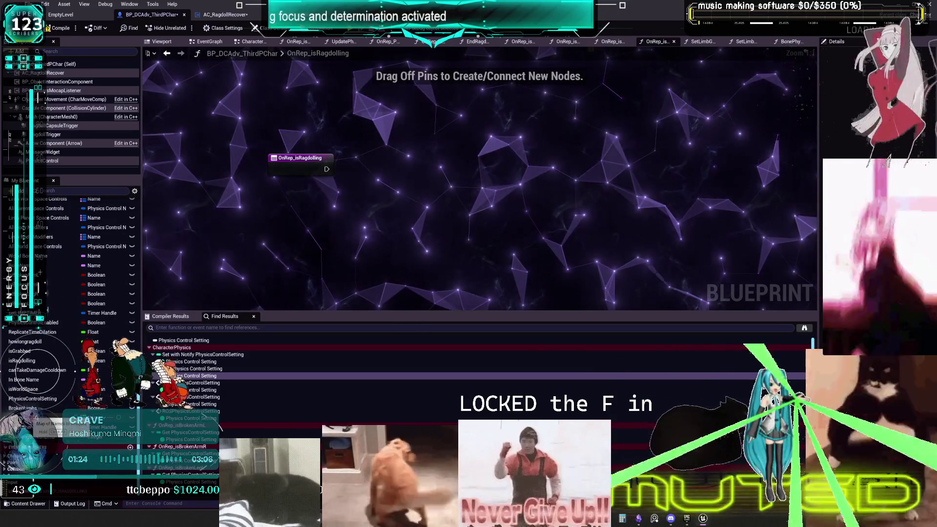
{"action": "left_click_drag", "start_coordinate": [309, 212], "coordinate": [400, 183]}
{"action": "mouse_move", "coordinate": [326, 168]}
{"action": "left_mouse_down"}
{"action": "mouse_move", "coordinate": [363, 187]}
{"action": "mouse_move", "coordinate": [392, 175]}
{"action": "left_mouse_up"}
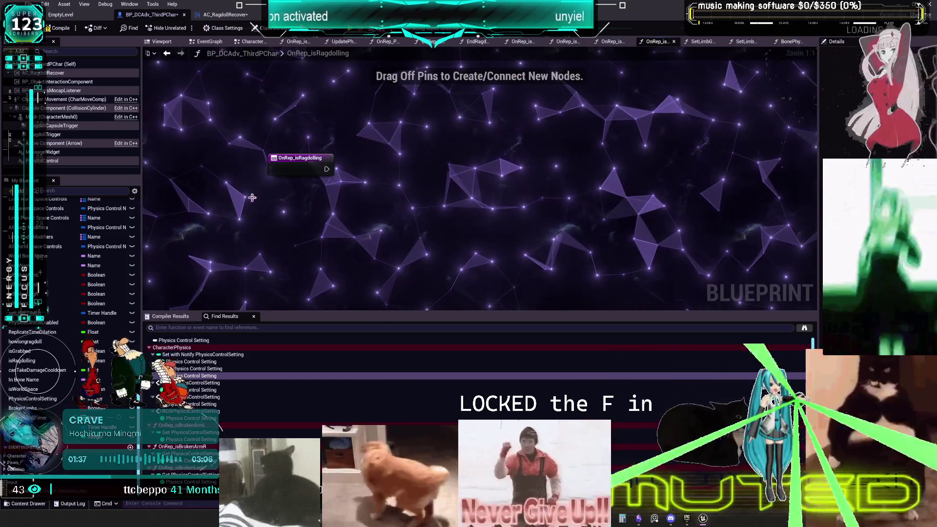
{"action": "key", "text": "ctrl+z"}
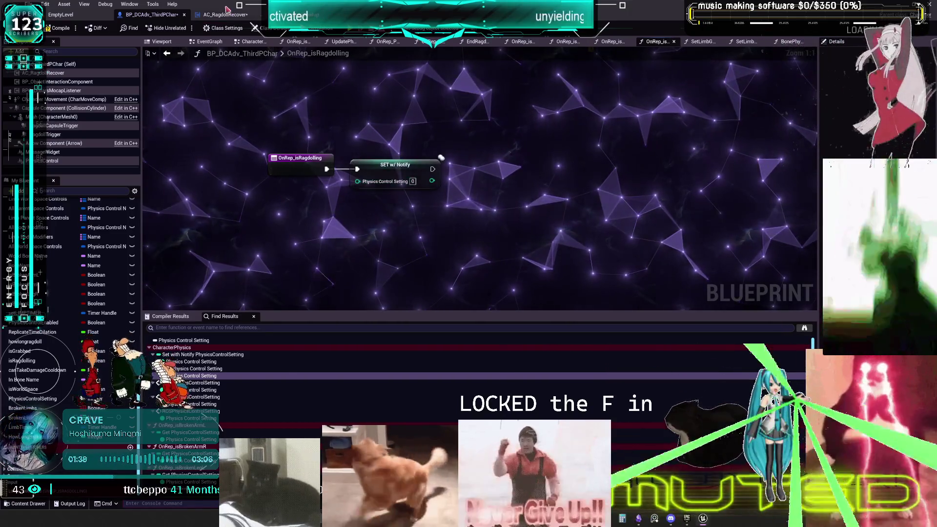
In RagdollBeginNodes, add a Physics Control Setting setter off the character reference before the Is Ragdolling SET.
{"action": "left_click", "coordinate": [225, 14]}
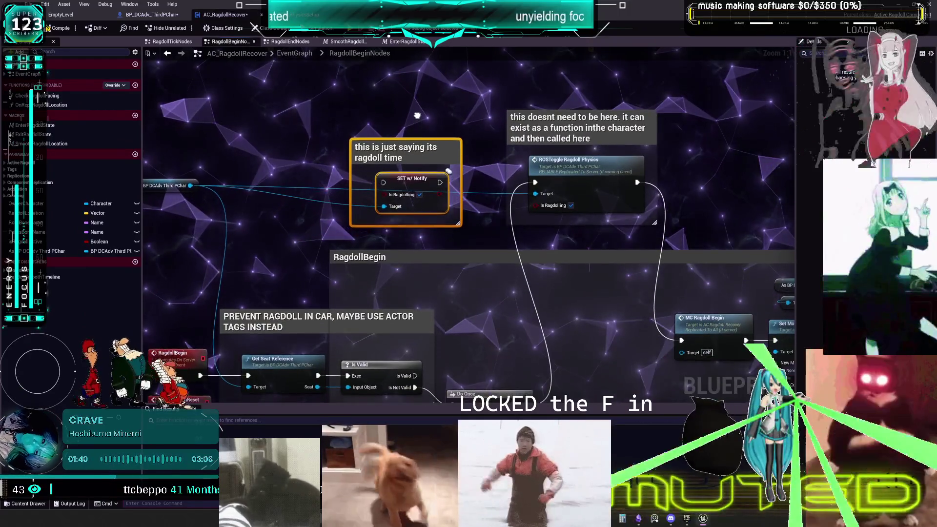
{"action": "scroll", "coordinate": [417, 119], "scroll_direction": "down", "scroll_amount": 2}
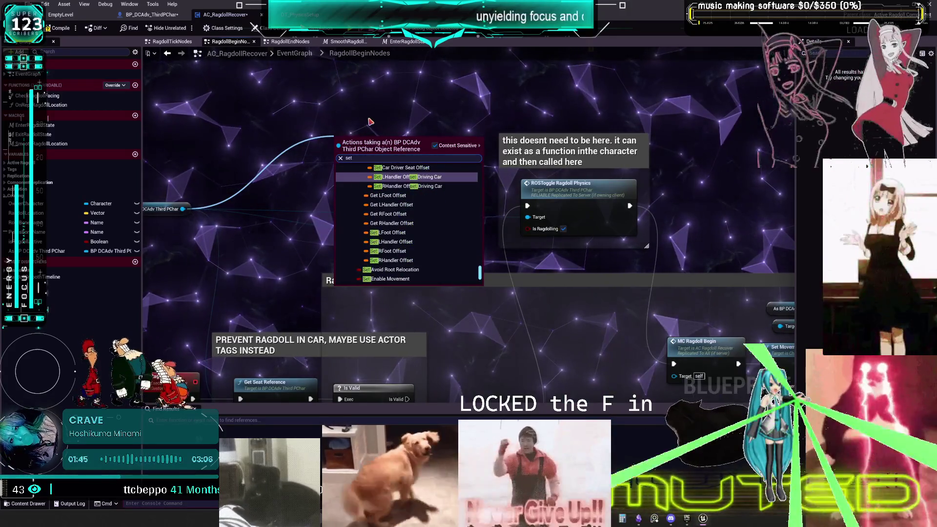
{"action": "type", "text": "set d"}
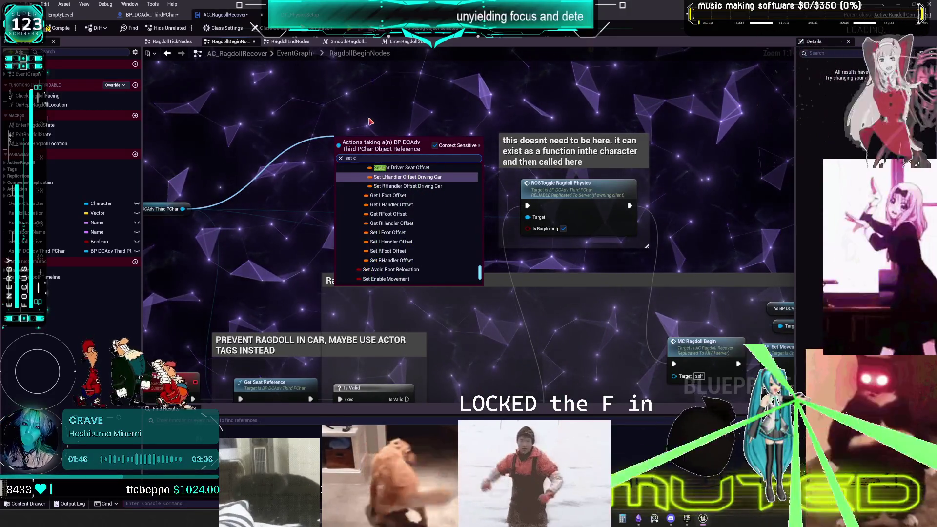
{"action": "type", "text": "oibtro"}
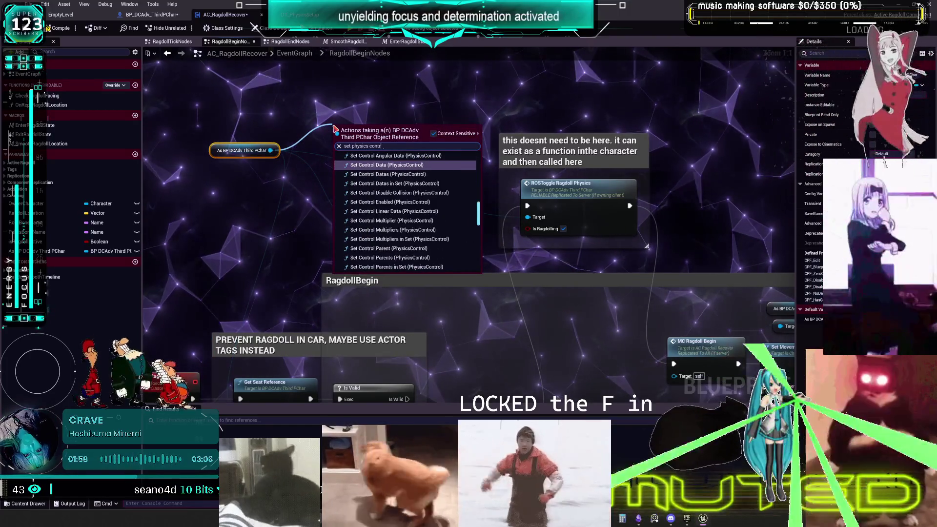
{"action": "type", "text": "ol set"}
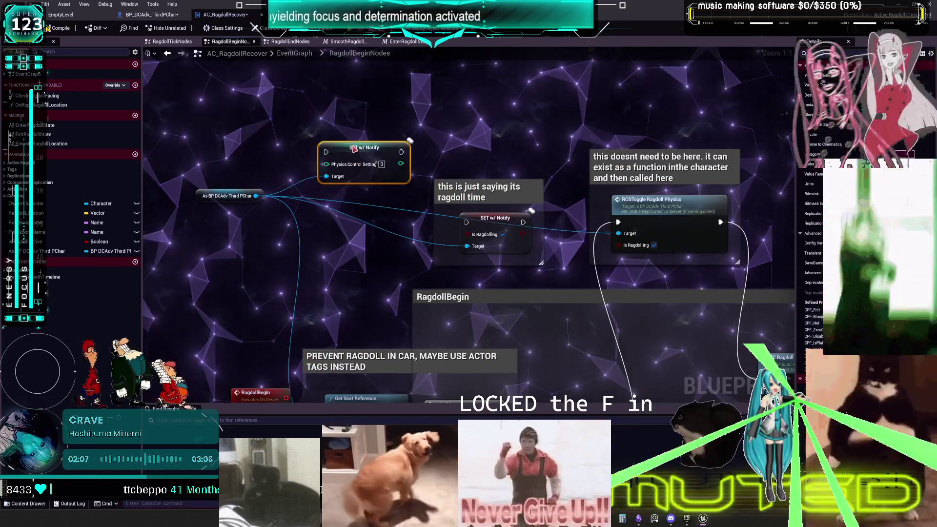
{"action": "left_click_drag", "start_coordinate": [369, 135], "coordinate": [379, 201]}
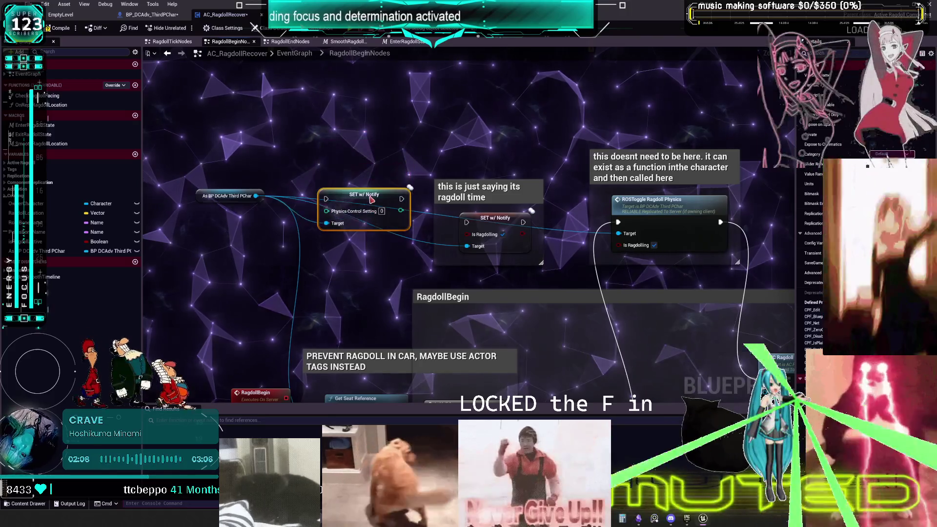
{"action": "left_click_drag", "start_coordinate": [505, 187], "coordinate": [505, 181]}
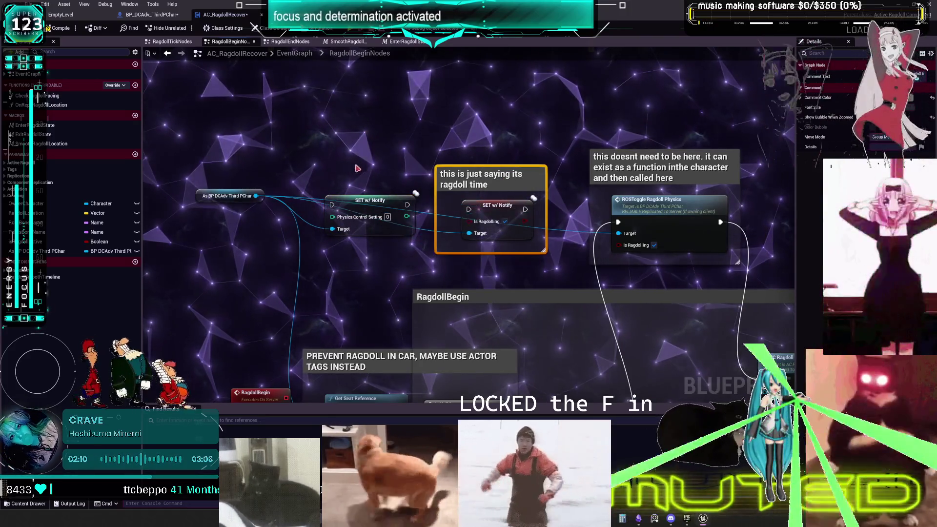
Comment the Physics Control Setting setter: sets all limbs to ragdoll settings, erasing preexisting settings.
{"action": "key", "text": "c"}
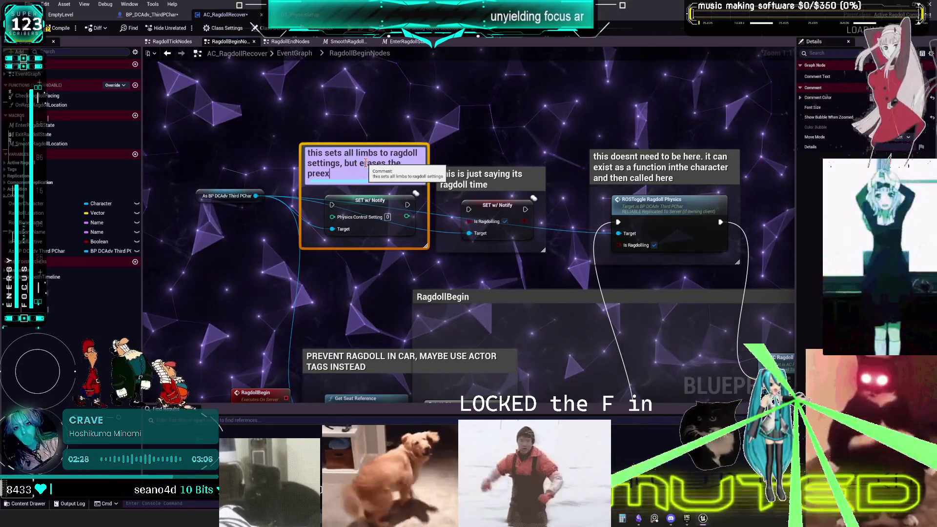
{"action": "type", "text": "isting"}
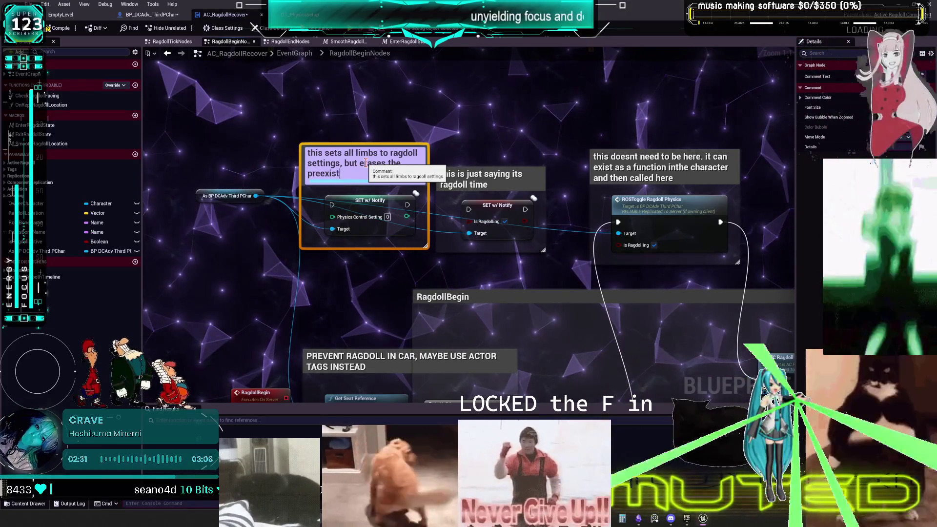
{"action": "type", "text": " s"}
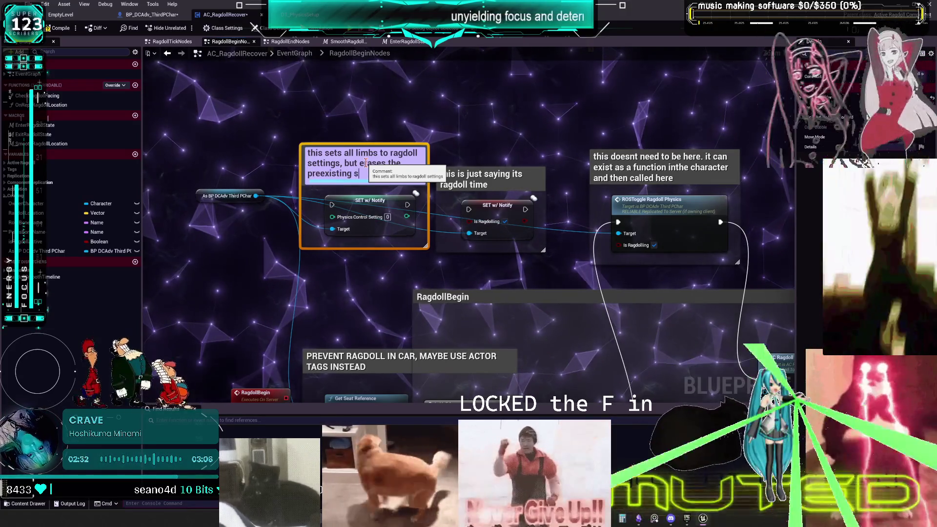
{"action": "type", "text": "ettings"}
{"action": "left_click", "coordinate": [367, 141]}
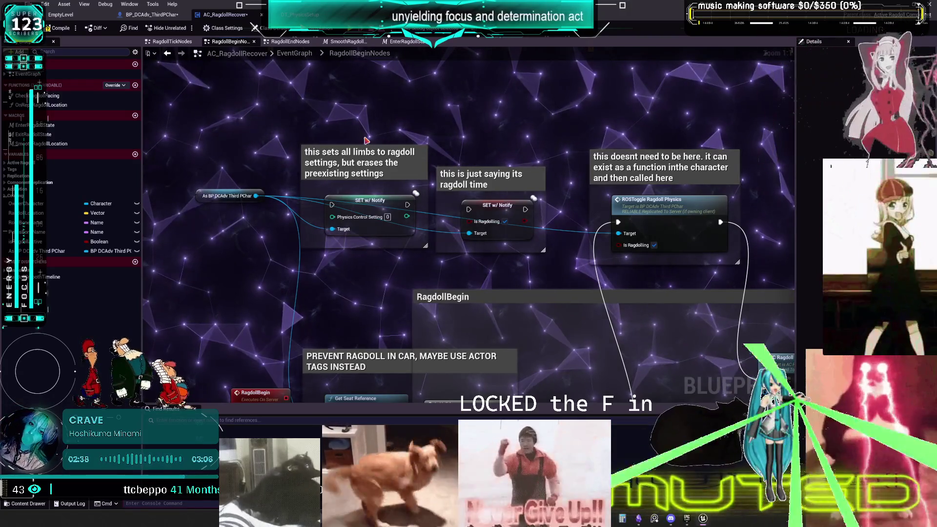
Change 'erases' to 'overrides' in that comment and shift the As BP DCAdv Third PChar node left.
{"action": "double_click", "coordinate": [372, 164]}
{"action": "type", "text": "only"}
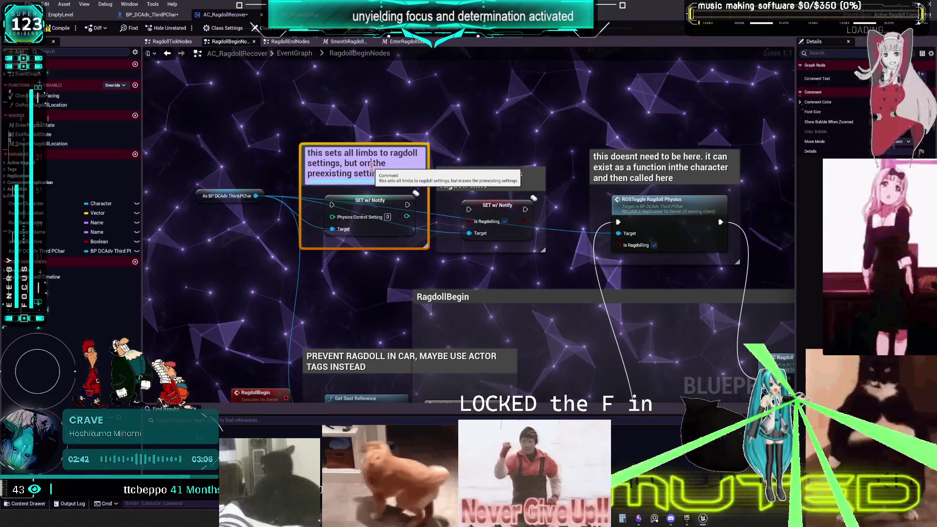
{"action": "key", "text": "BackSpace"}
{"action": "key", "text": "BackSpace"}
{"action": "key", "text": "BackSpace"}
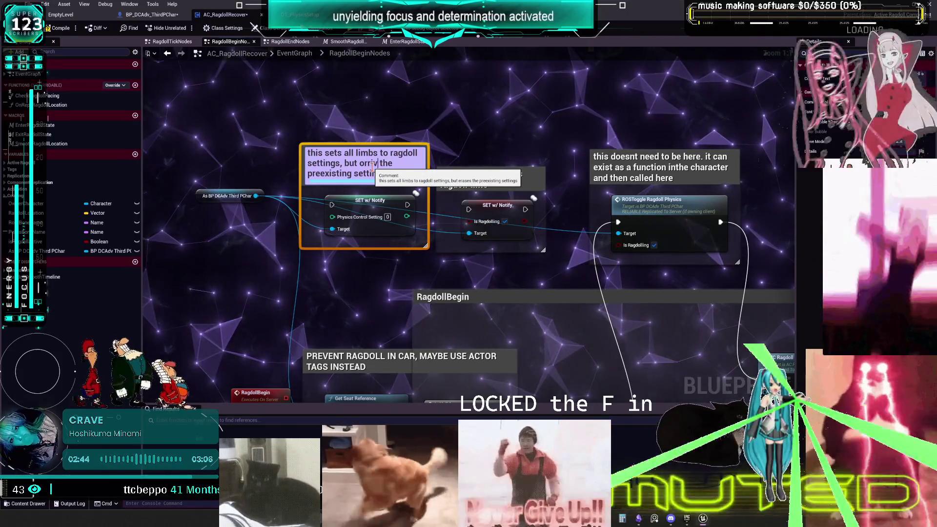
{"action": "type", "text": "verrides"}
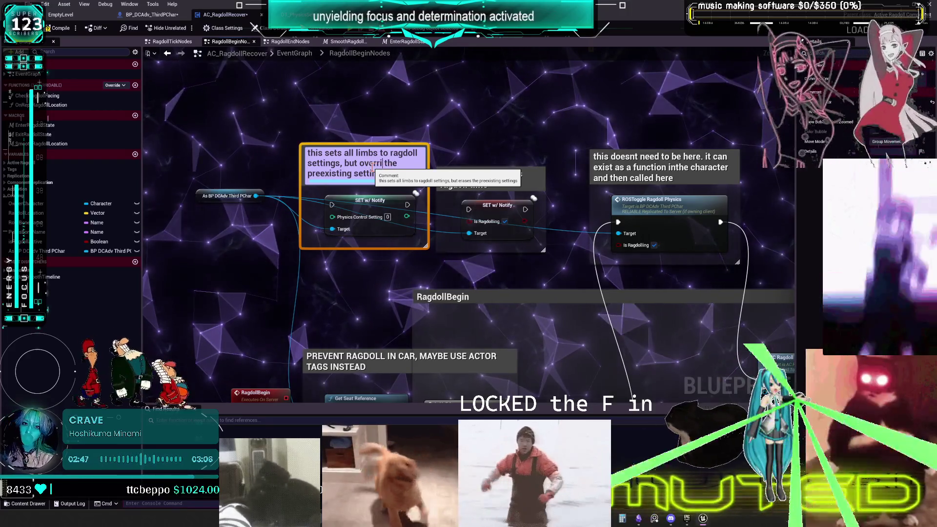
{"action": "left_click", "coordinate": [487, 120]}
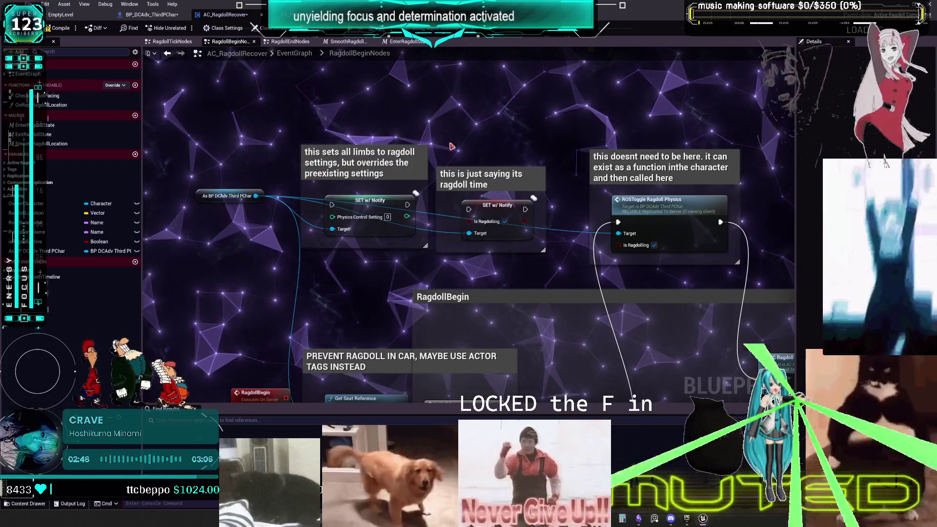
{"action": "left_click_drag", "start_coordinate": [211, 199], "coordinate": [180, 205]}
{"action": "key", "text": "c"}
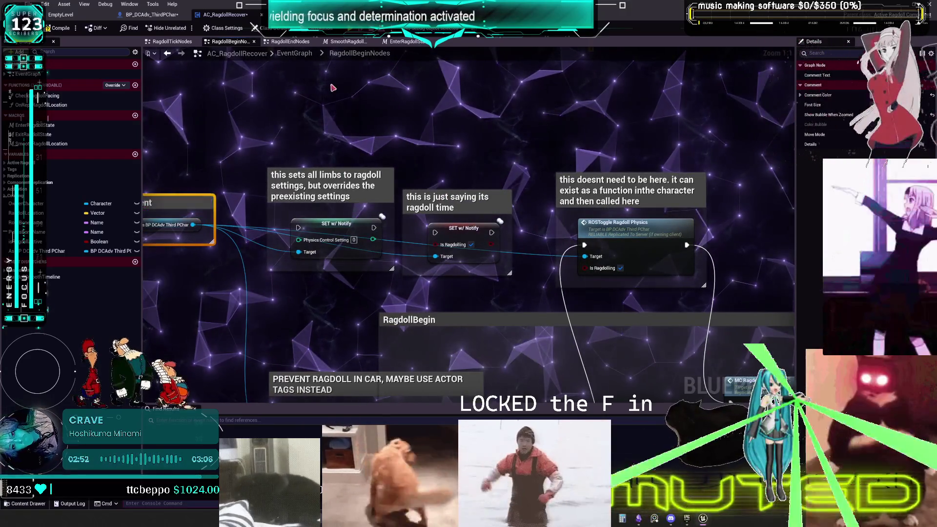
Write a note about putting the physics control setting inside the rep notify event, ending 'on the same event'.
{"action": "left_click_drag", "start_coordinate": [270, 152], "coordinate": [228, 191]}
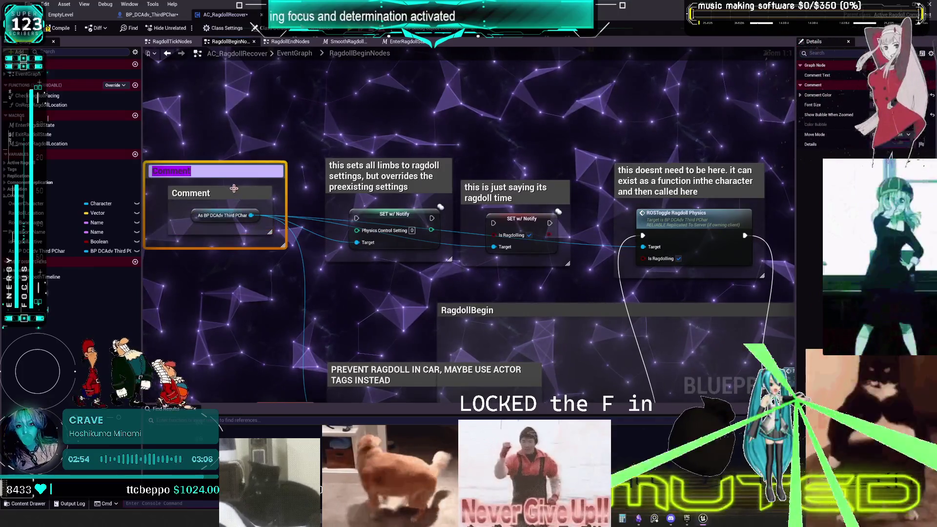
{"action": "key", "text": "Delete"}
{"action": "type", "text": "c"}
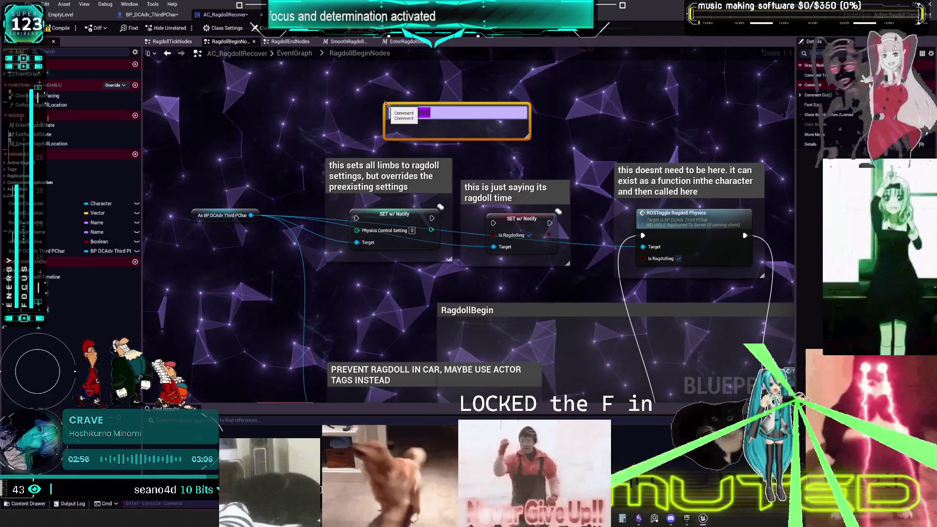
{"action": "type", "text": "Delay"}
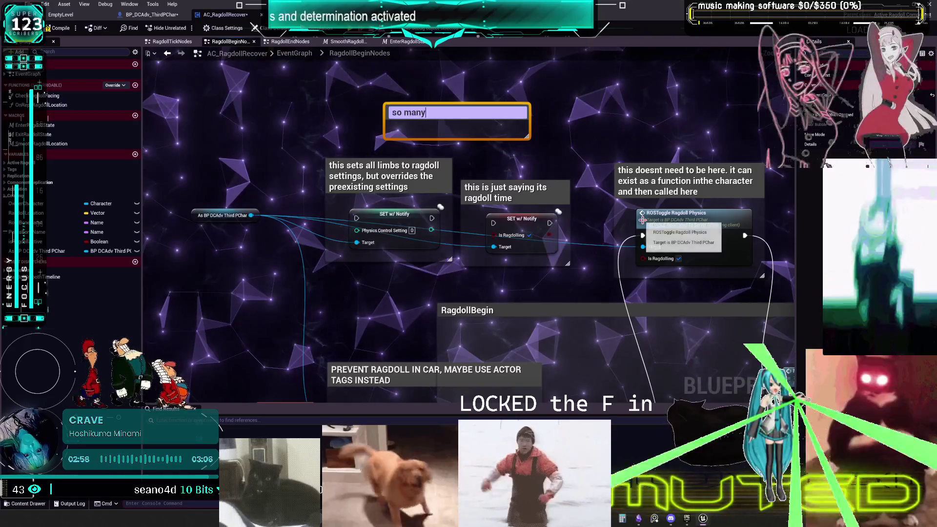
{"action": "key", "text": "BackSpace"}
{"action": "key", "text": "BackSpace"}
{"action": "type", "text": "ke the "}
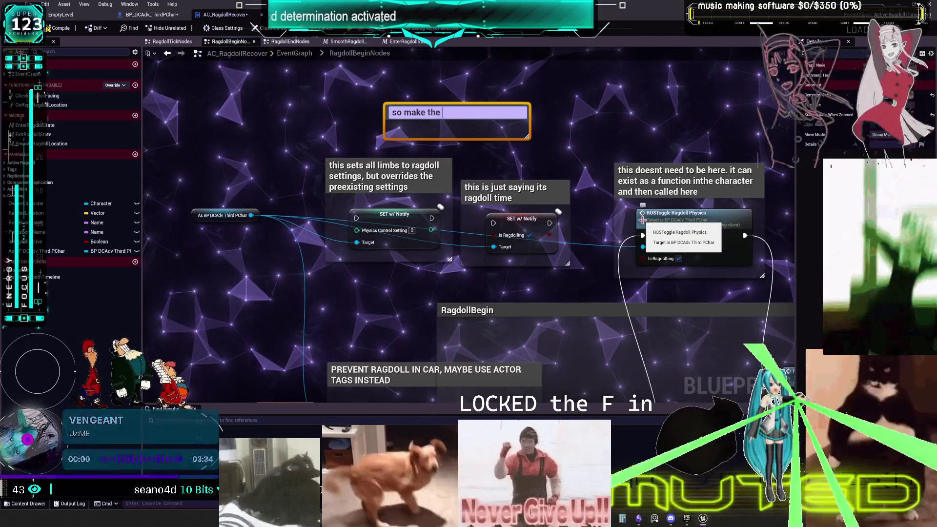
{"action": "type", "text": "physics control setting f"}
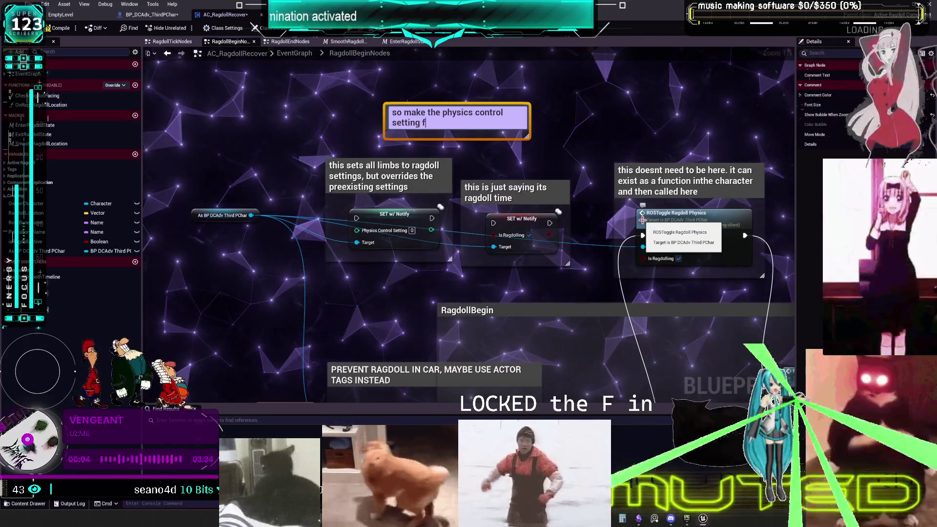
{"action": "type", "text": "xt"}
{"action": "type", "text": " inside the ep"}
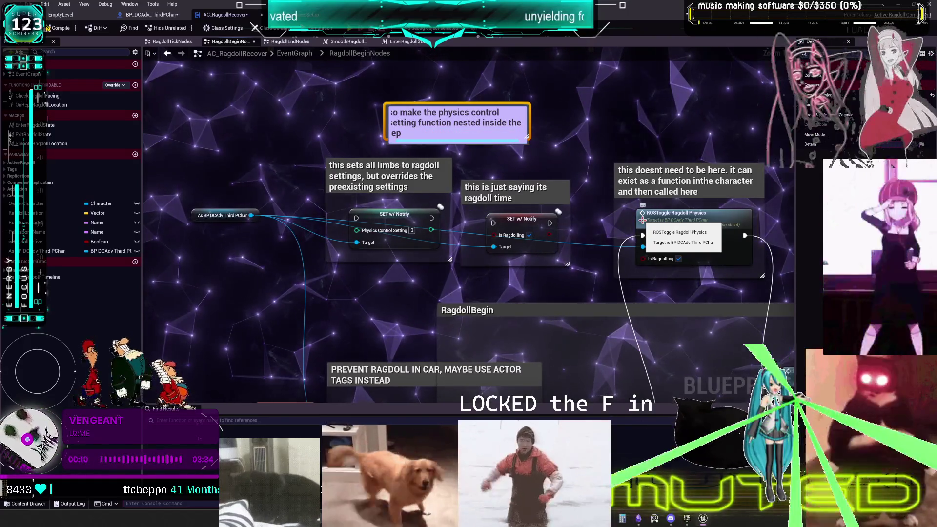
{"action": "type", "text": " notify event, a"}
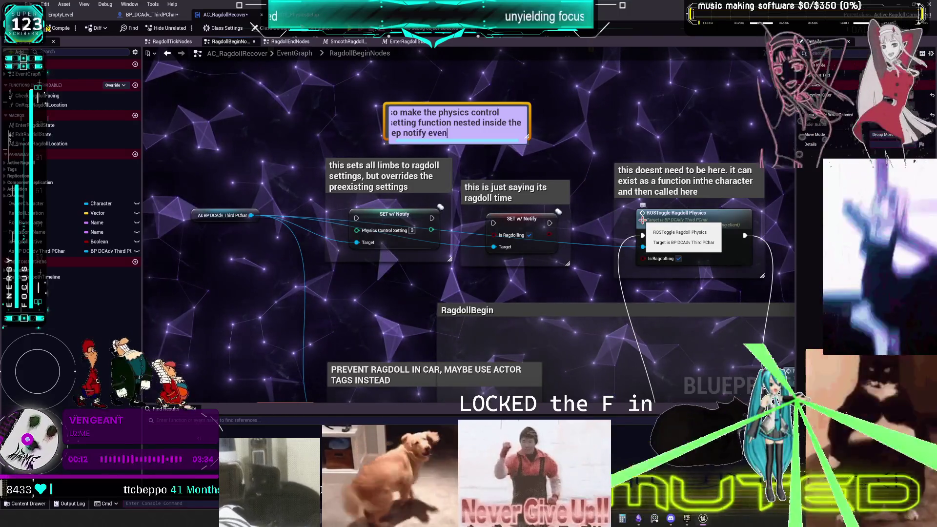
{"action": "type", "text": "nd then i ca"}
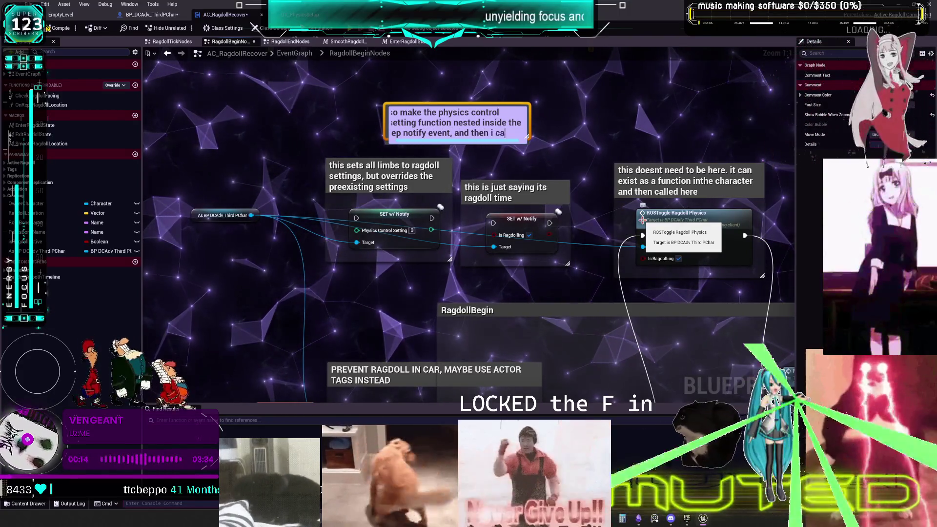
{"action": "type", "text": "n caleparate with bool"}
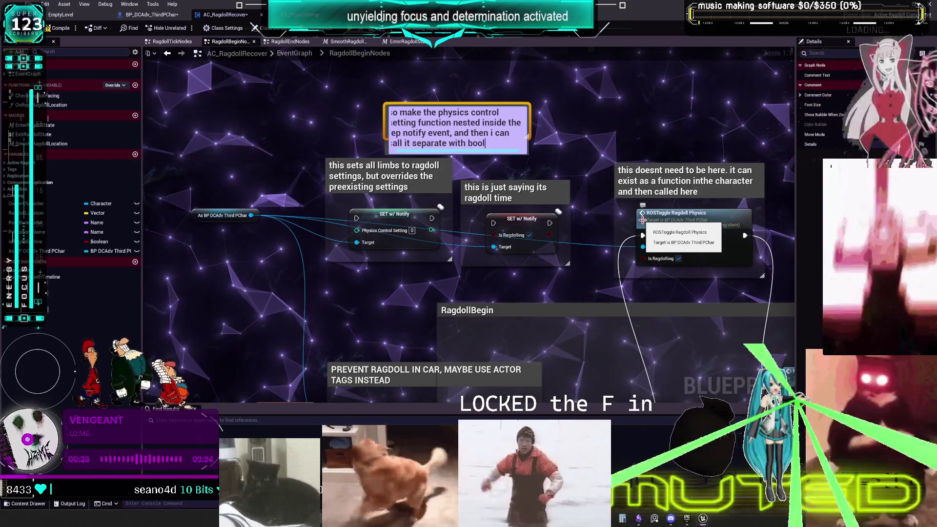
{"action": "type", "text": "rn of the"}
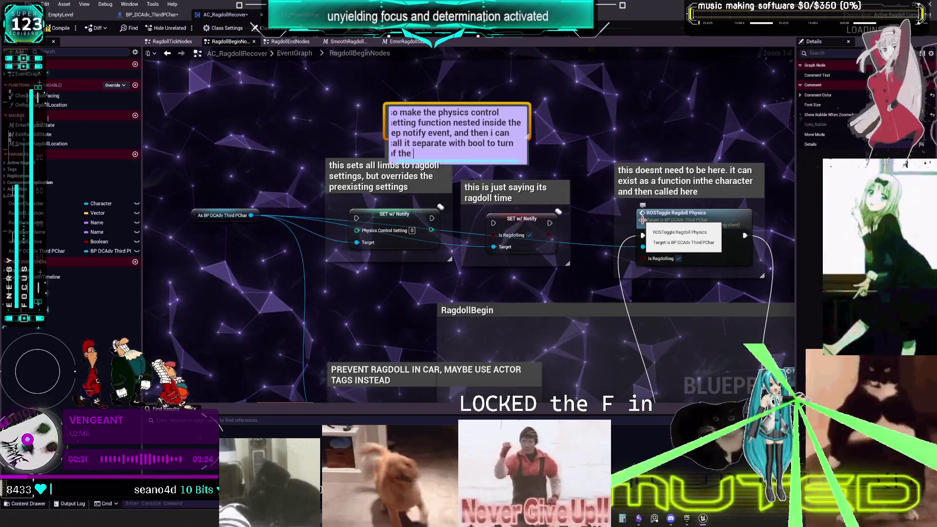
{"action": "key", "text": "BackSpace"}
{"action": "key", "text": "BackSpace"}
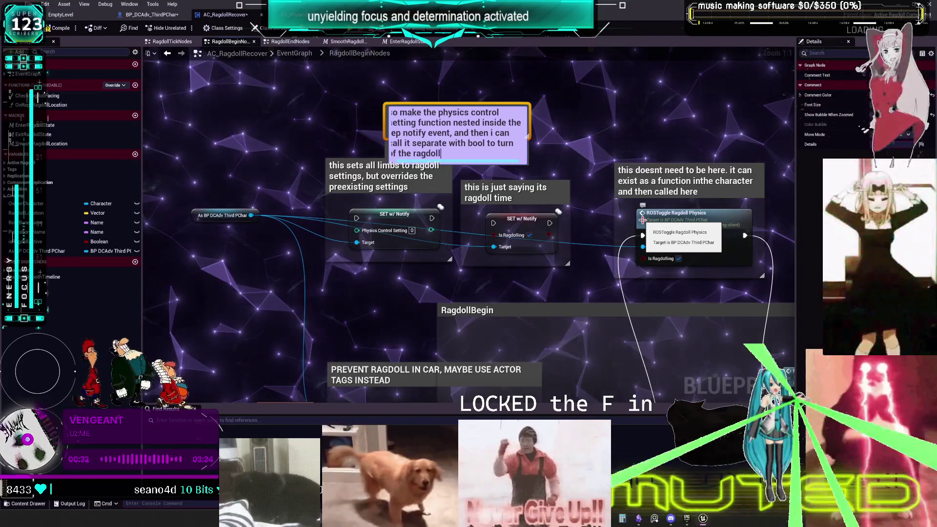
{"action": "type", "text": "vent"}
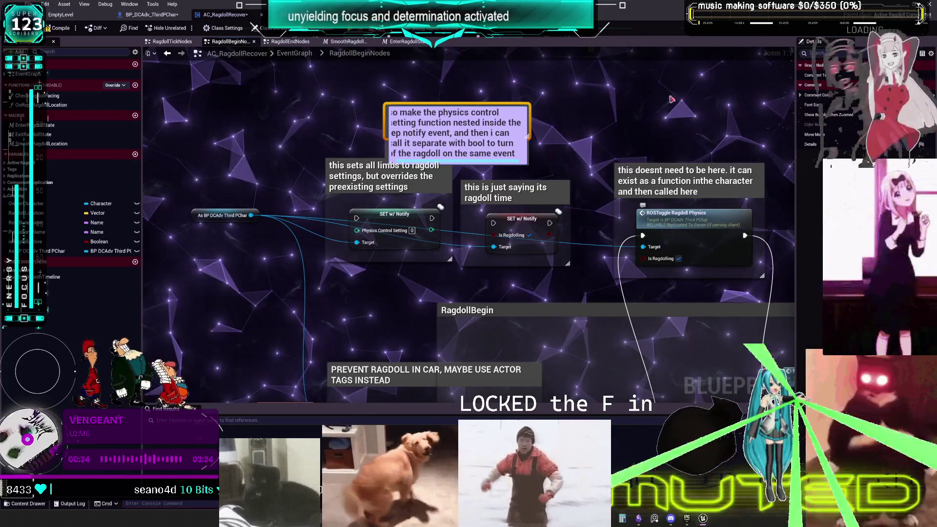
{"action": "left_click_drag", "start_coordinate": [485, 123], "coordinate": [498, 105]}
Inspect UpdatePhysicsLimbs' world- and parent-space controls, then open ST_PhysicsControlSettings from BLUEPRINTS.
{"action": "double_click", "coordinate": [498, 105]}
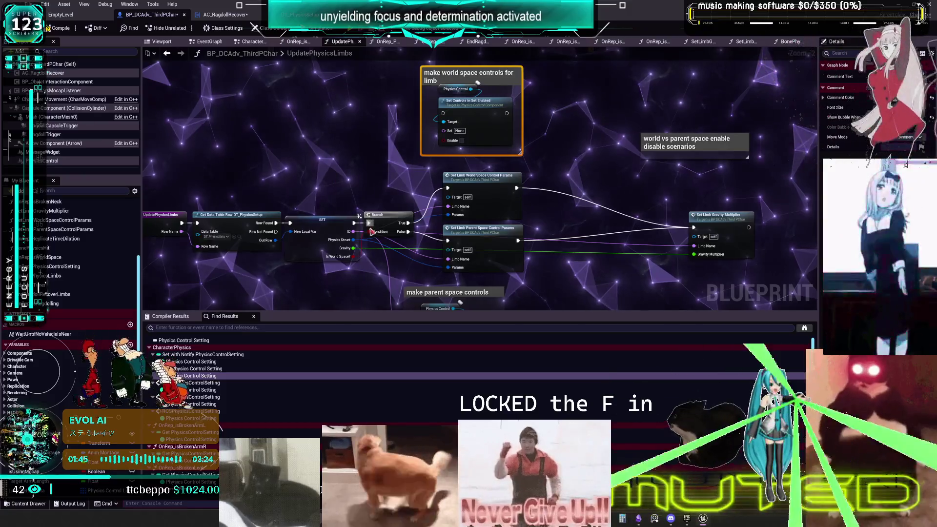
{"action": "left_click_drag", "start_coordinate": [371, 230], "coordinate": [340, 148]}
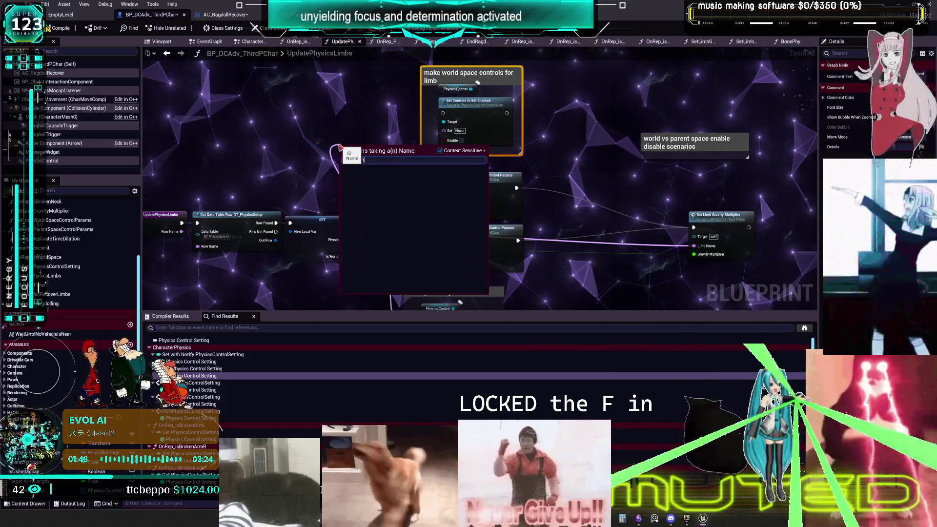
{"action": "key", "text": "Escape"}
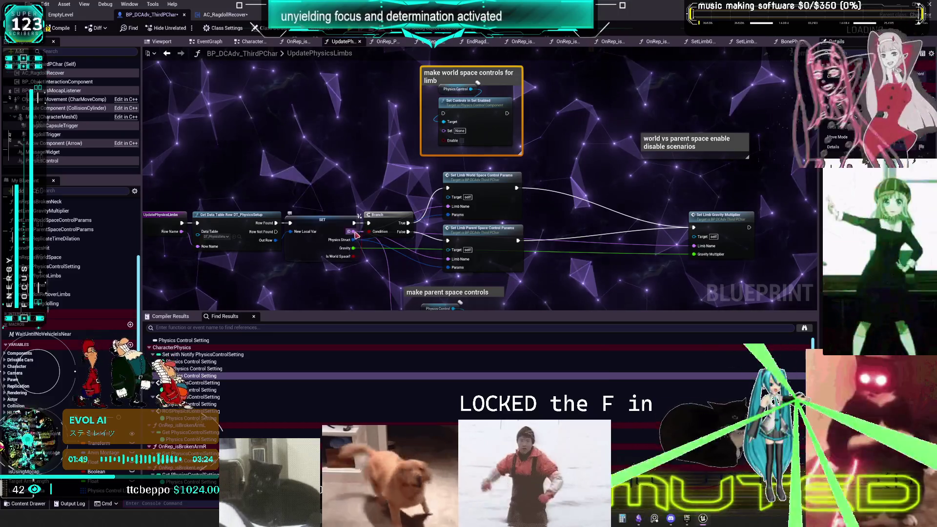
{"action": "left_click", "coordinate": [351, 147]}
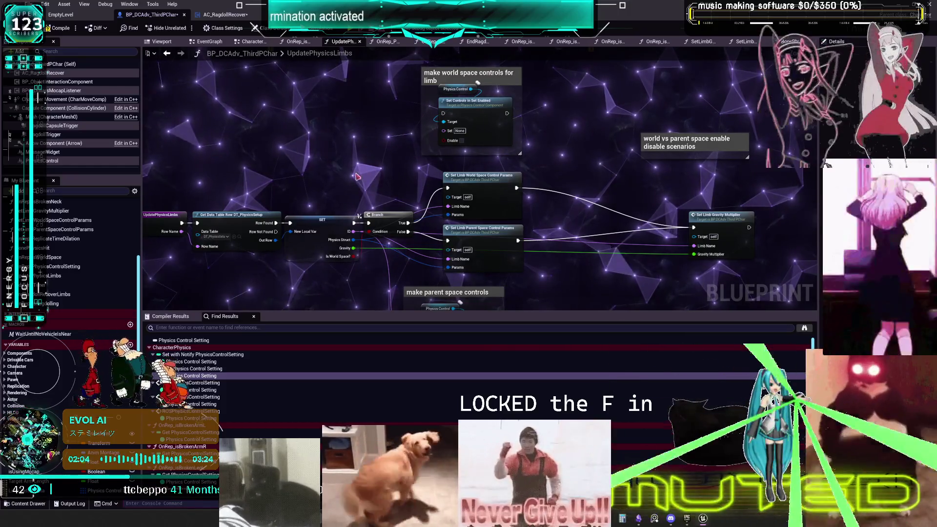
{"action": "left_click_drag", "start_coordinate": [391, 156], "coordinate": [376, 137]}
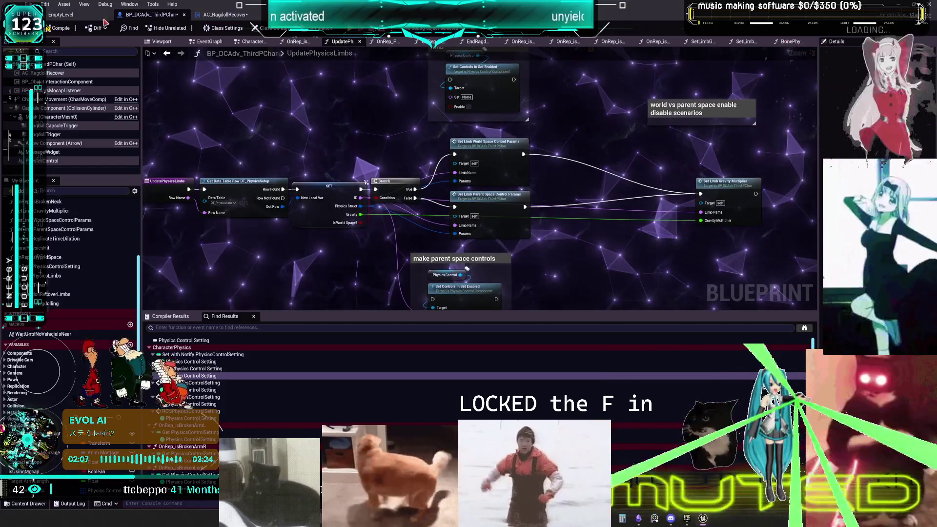
{"action": "left_click", "coordinate": [241, 203]}
{"action": "double_click", "coordinate": [365, 161]}
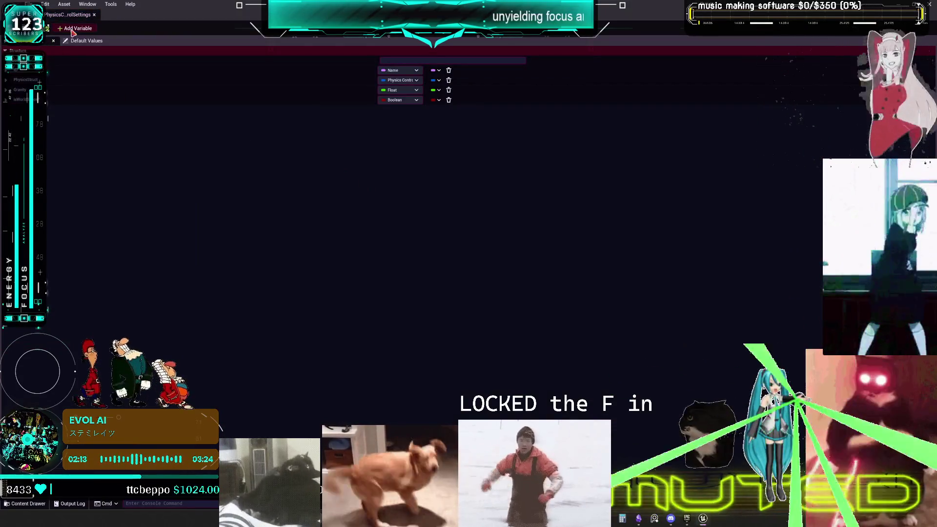
Add fifth and sixth struct members typed Name, then save with Ctrl+S and close the struct editor.
{"action": "left_click", "coordinate": [73, 28]}
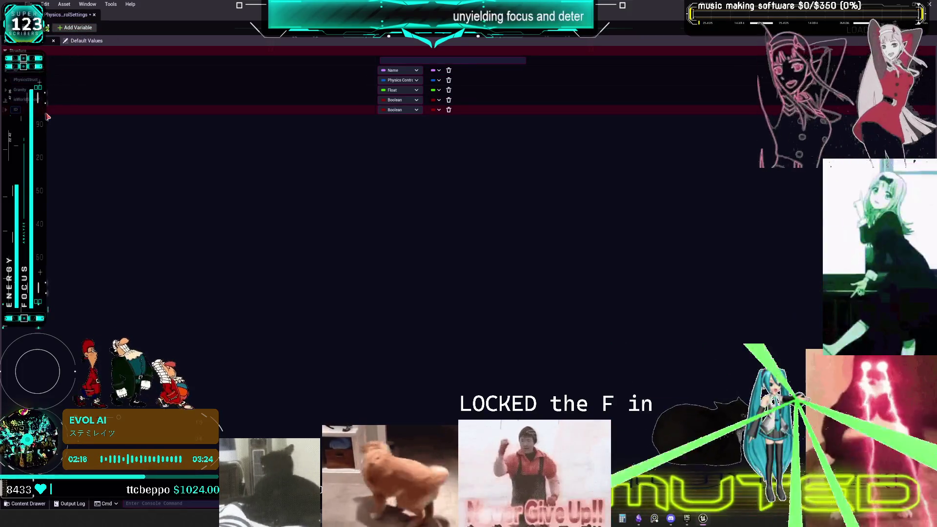
{"action": "left_click", "coordinate": [74, 28]}
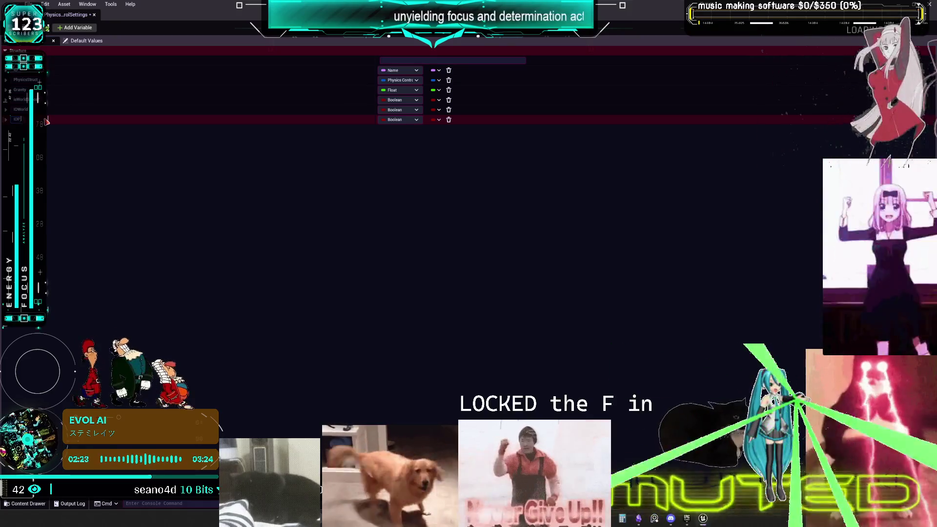
{"action": "left_click", "coordinate": [399, 119]}
{"action": "left_click", "coordinate": [409, 166]}
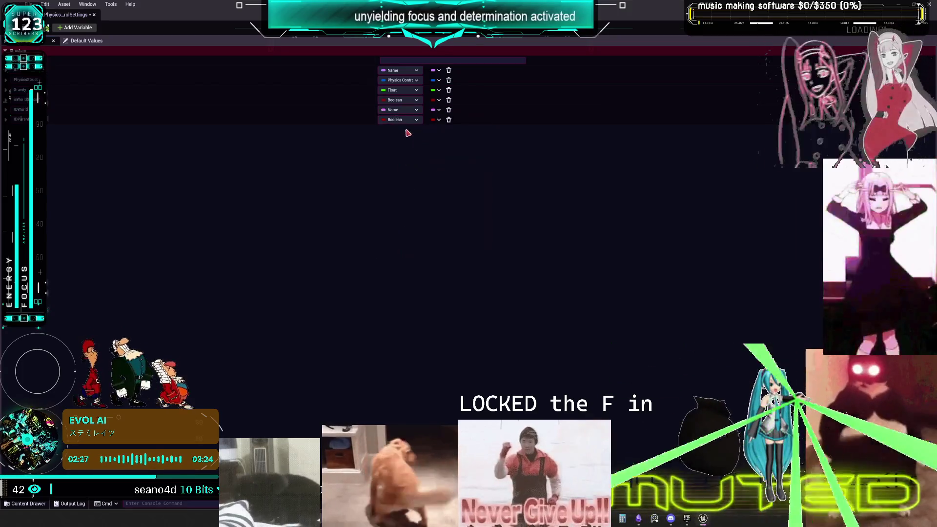
{"action": "left_click", "coordinate": [407, 120]}
{"action": "left_click", "coordinate": [398, 175]}
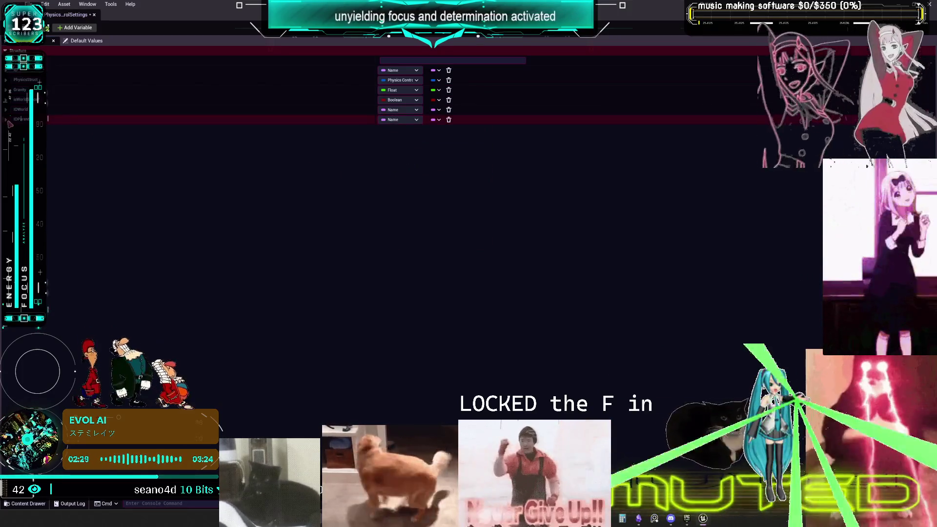
{"action": "key", "text": "ctrl+s"}
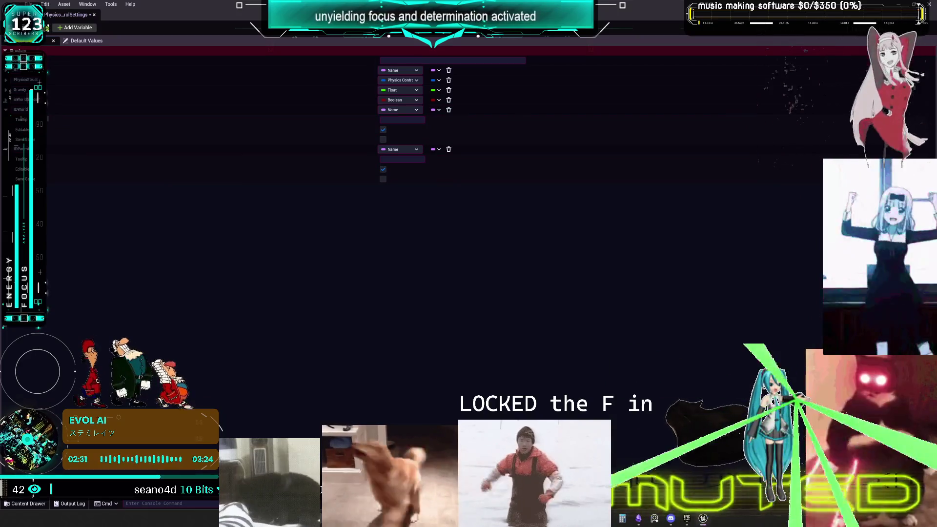
{"action": "left_click", "coordinate": [95, 14]}
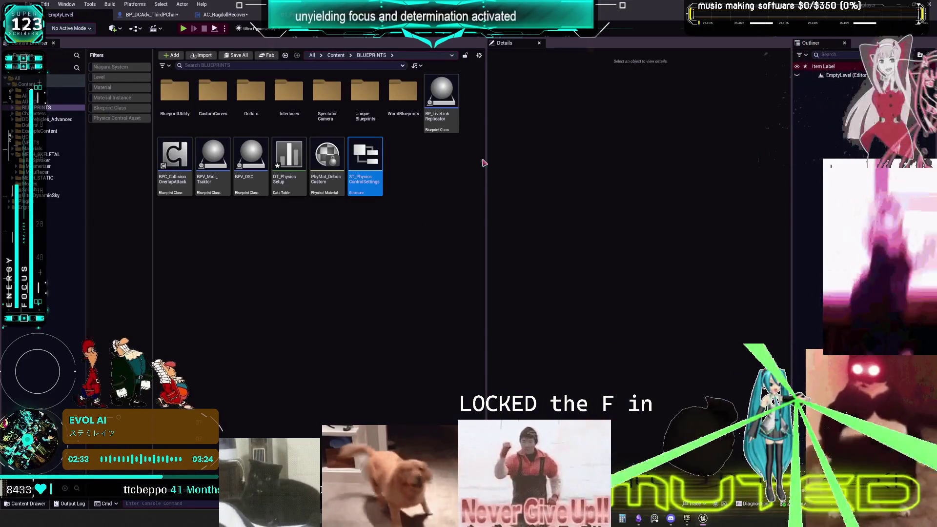
Open the DT_PhysicsSetup data table and set row 29's IDWorld to ArmLeft.
{"action": "double_click", "coordinate": [292, 155]}
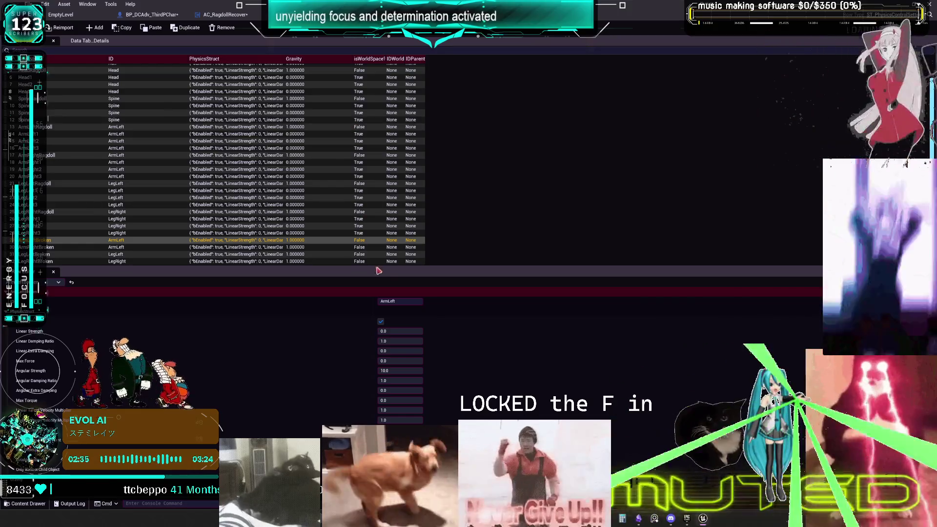
{"action": "scroll", "coordinate": [319, 391], "scroll_direction": "up", "scroll_amount": 1}
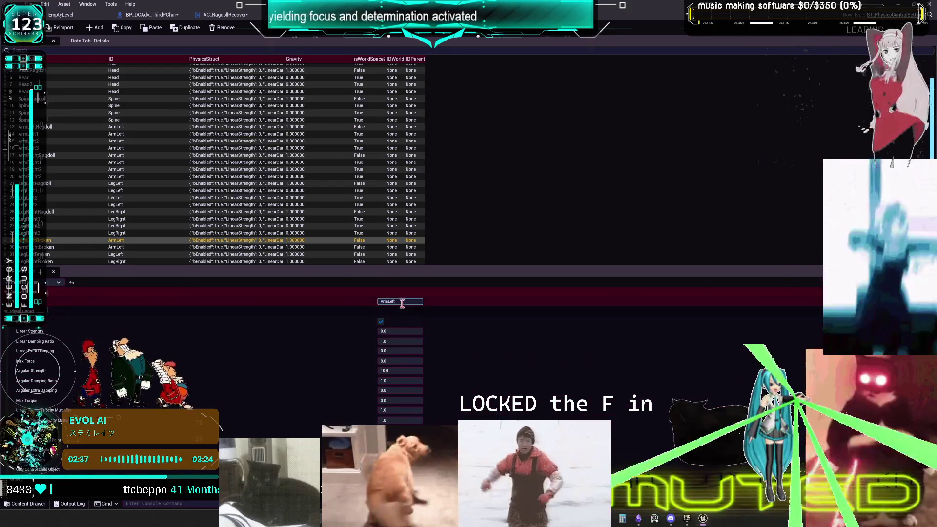
{"action": "scroll", "coordinate": [322, 375], "scroll_direction": "down", "scroll_amount": 1}
{"action": "left_click", "coordinate": [320, 489]}
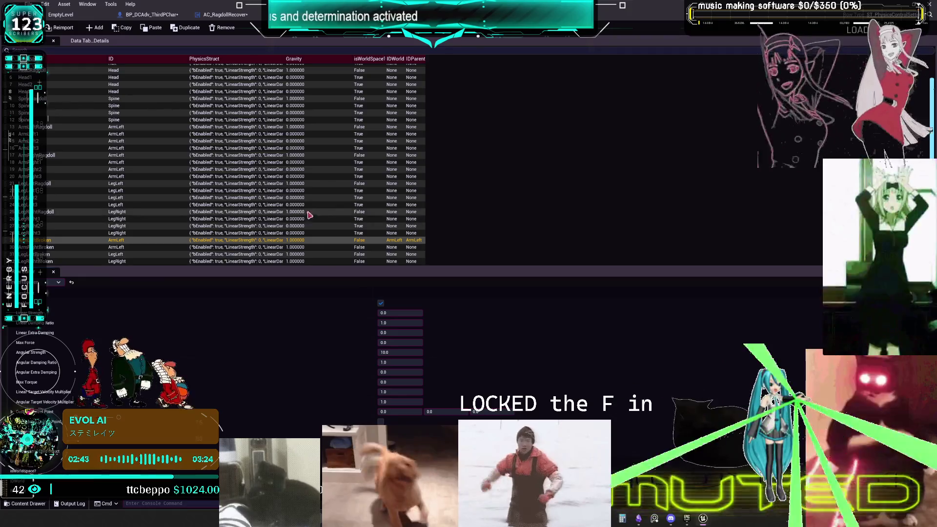
Assign Hair_WorldSpace to the first two Hair rows' space IDs.
{"action": "scroll", "coordinate": [304, 155], "scroll_direction": "up", "scroll_amount": 2}
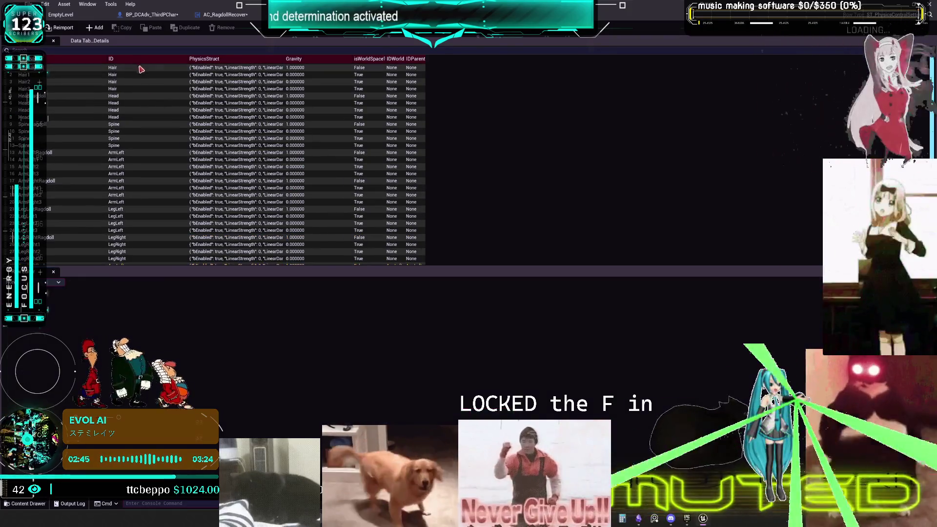
{"action": "left_click", "coordinate": [147, 68]}
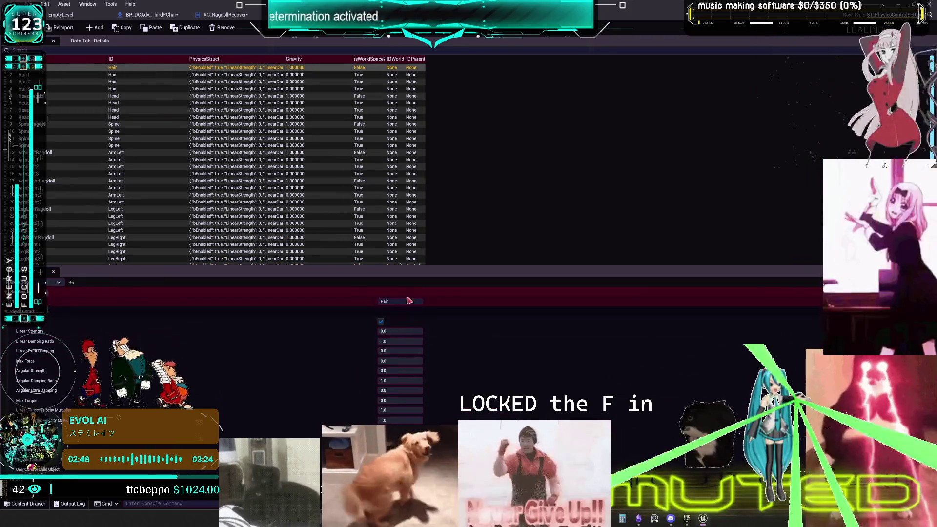
{"action": "scroll", "coordinate": [320, 304], "scroll_direction": "down", "scroll_amount": 1}
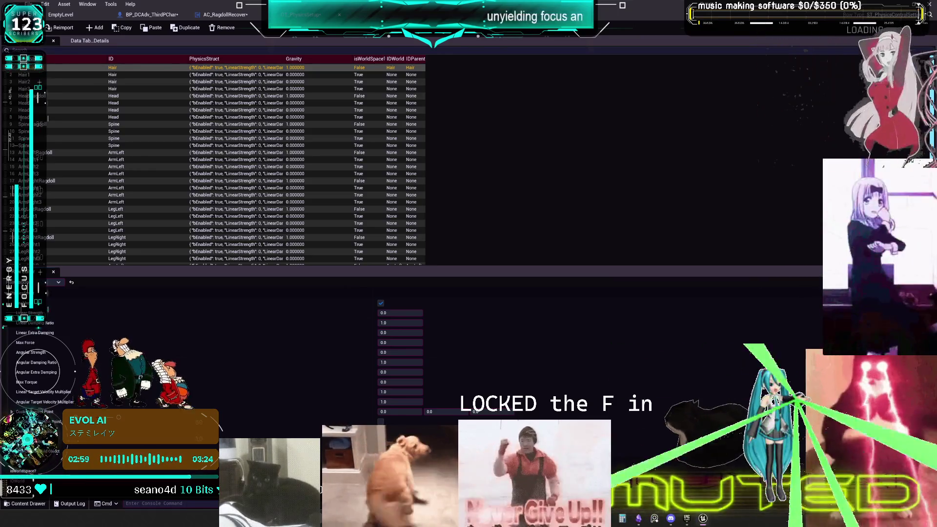
{"action": "key", "text": "Return"}
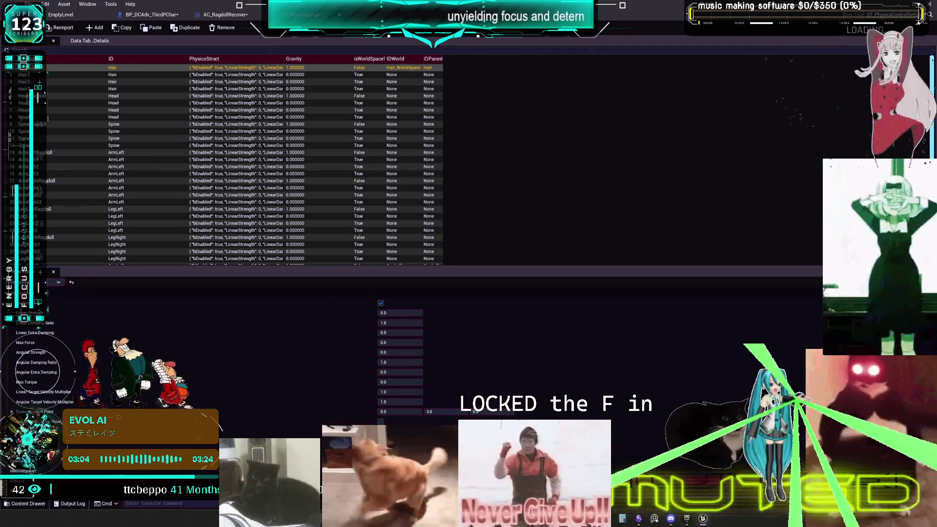
{"action": "key", "text": "Down"}
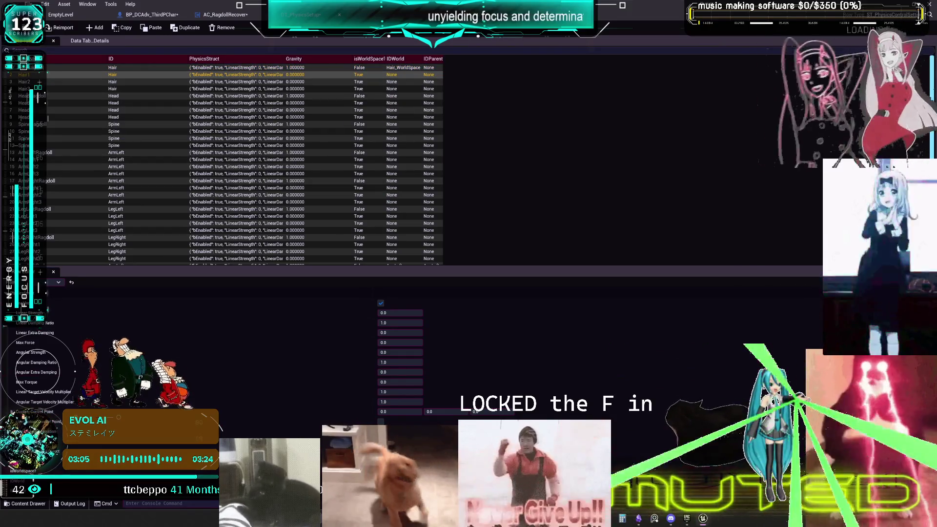
{"action": "key", "text": "Return"}
{"action": "key", "text": "Down"}
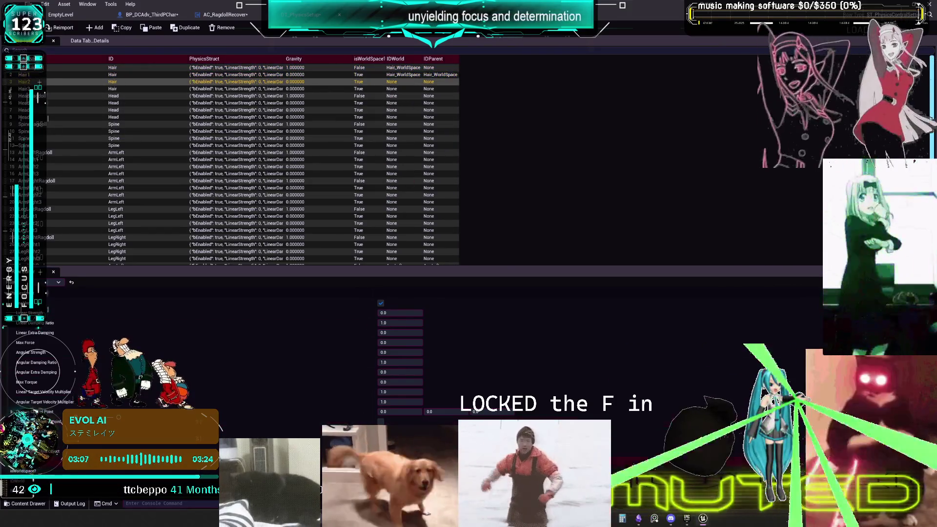
Step through the four Hair rows and the first Head row to check their space IDs.
{"action": "left_click", "coordinate": [408, 96]}
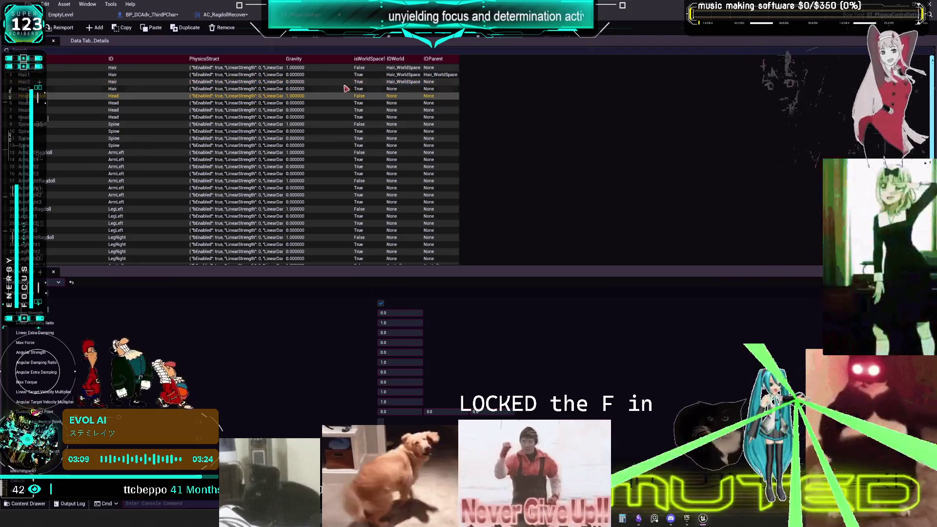
{"action": "left_click", "coordinate": [183, 88]}
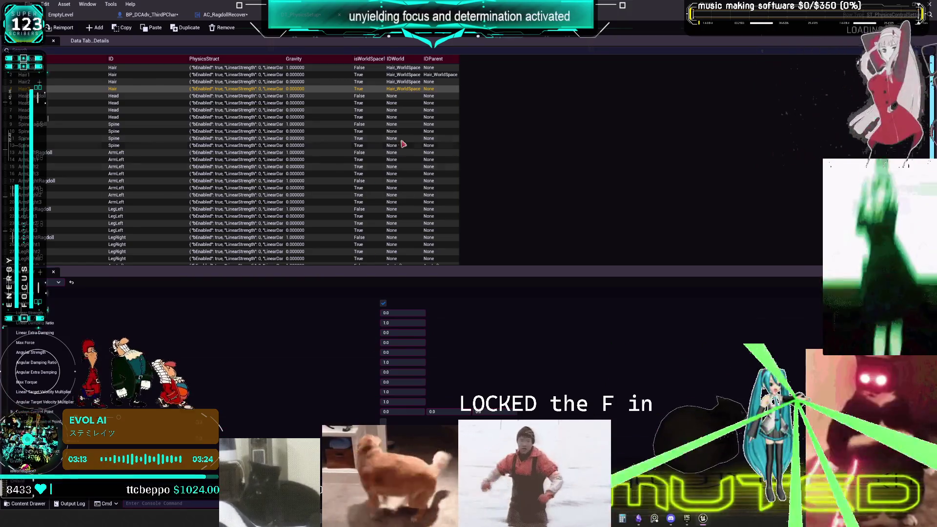
{"action": "left_click", "coordinate": [400, 97]}
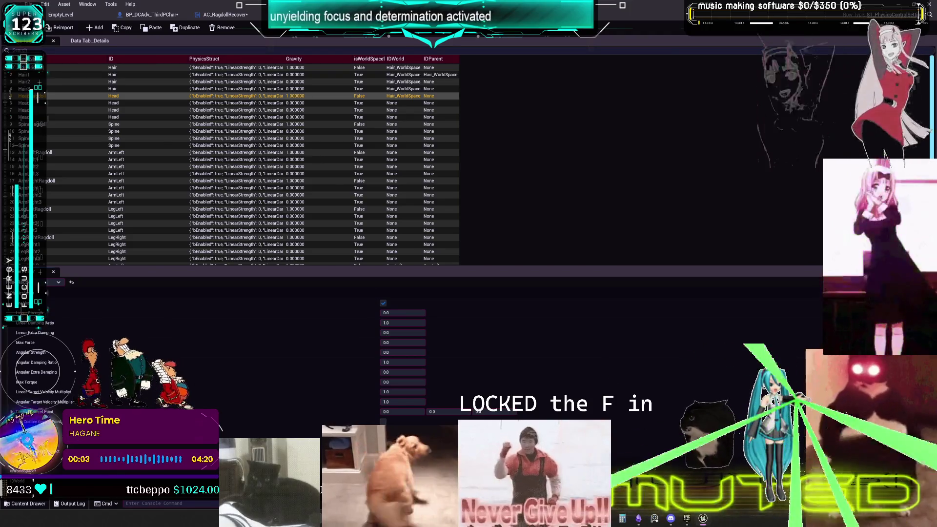
{"action": "left_click", "coordinate": [429, 68]}
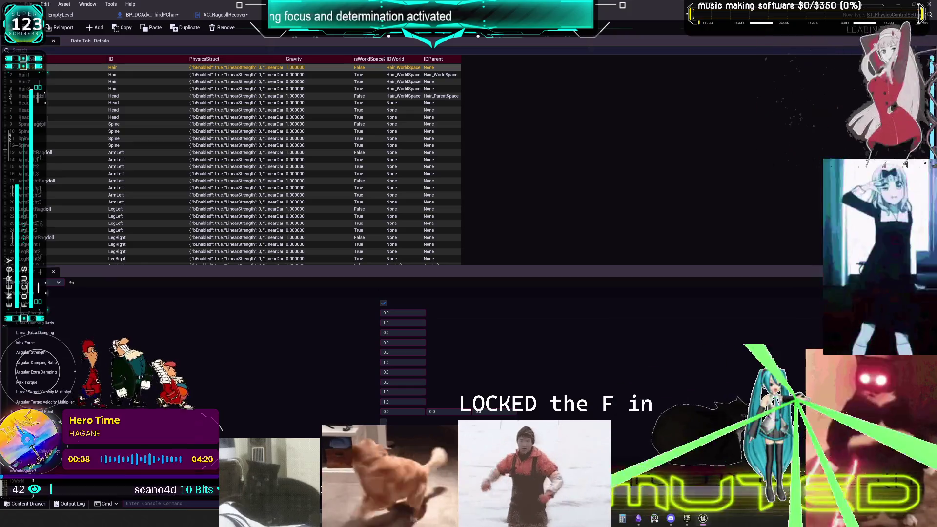
{"action": "left_click", "coordinate": [437, 96]}
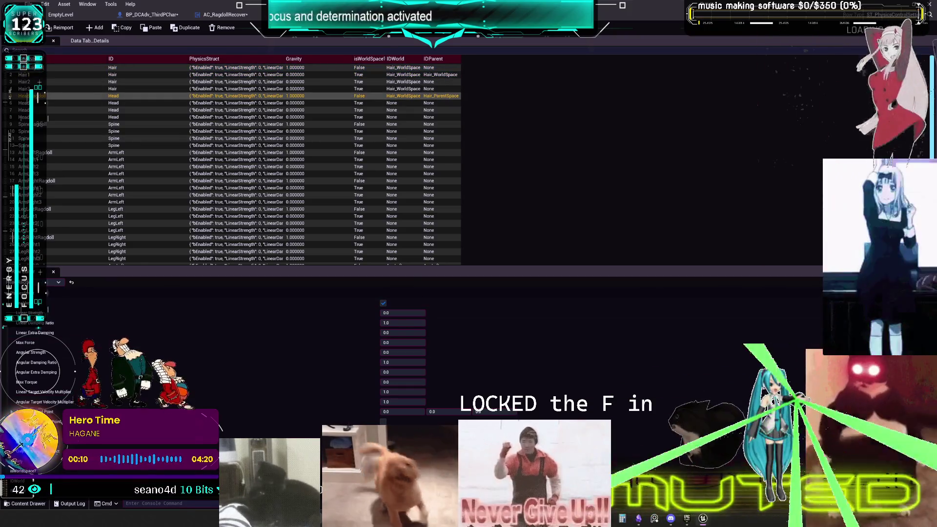
{"action": "left_click", "coordinate": [455, 90]}
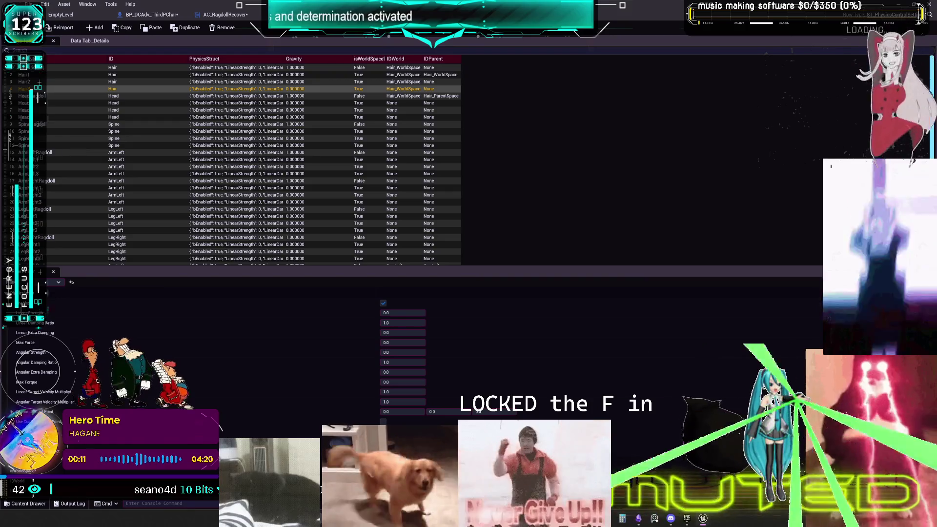
{"action": "left_click", "coordinate": [446, 82]}
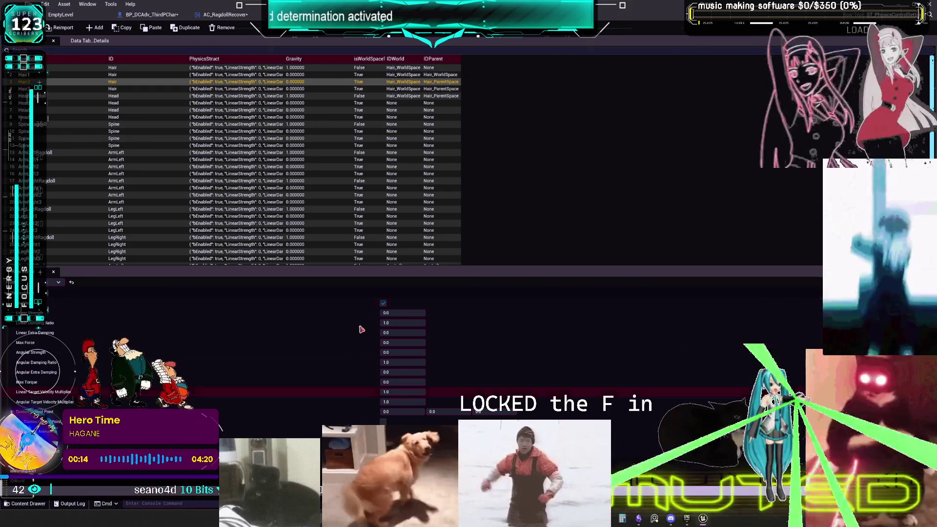
{"action": "left_click", "coordinate": [445, 76]}
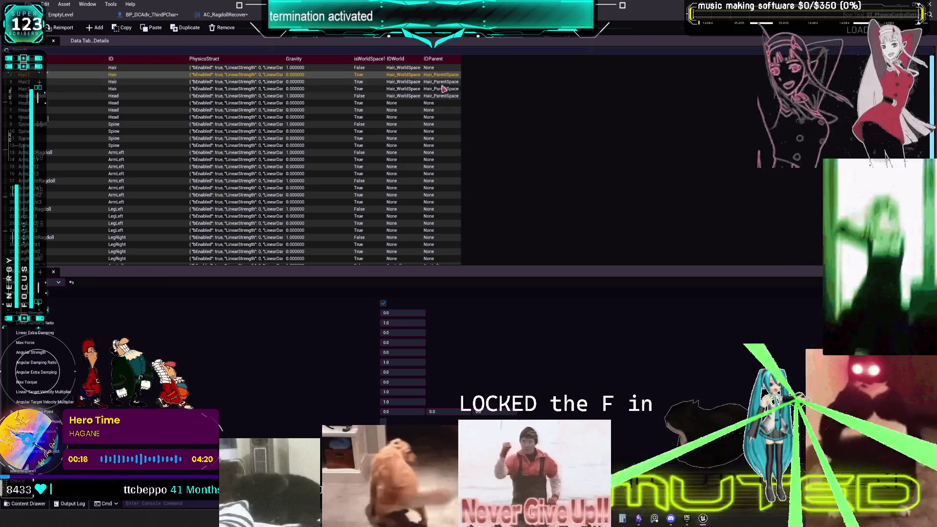
{"action": "left_click", "coordinate": [448, 68]}
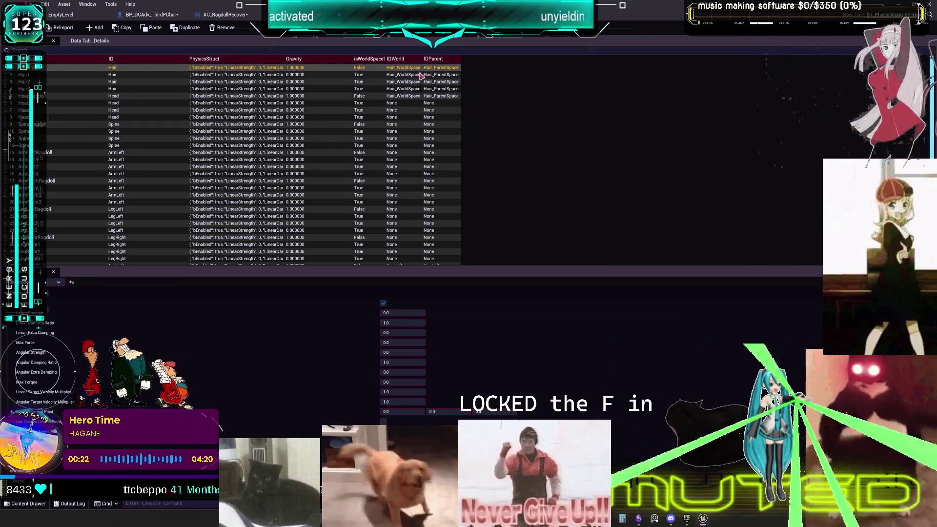
{"action": "left_click", "coordinate": [395, 104]}
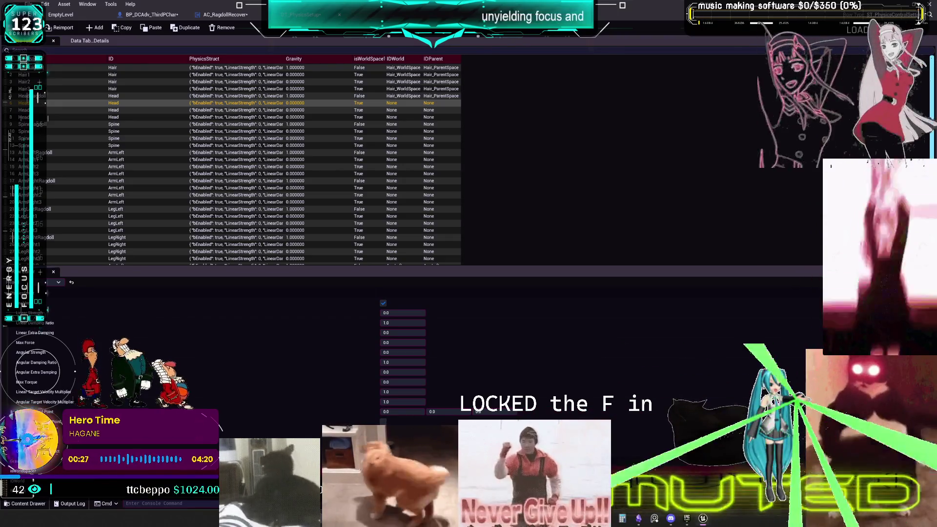
Set the first Head row's IDWorld to Head_WorldSpace and review the remaining Head rows.
{"action": "key", "text": "Return"}
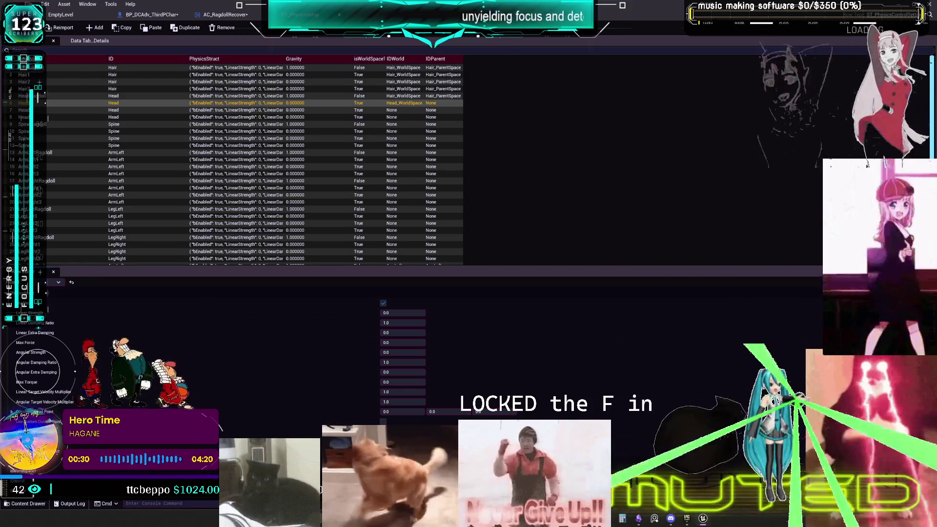
{"action": "left_click", "coordinate": [404, 112]}
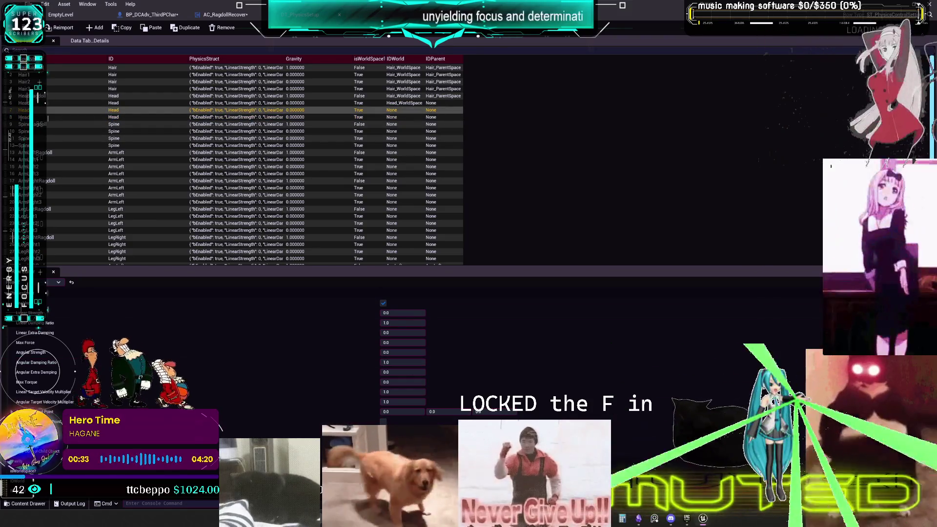
{"action": "left_click", "coordinate": [404, 119]}
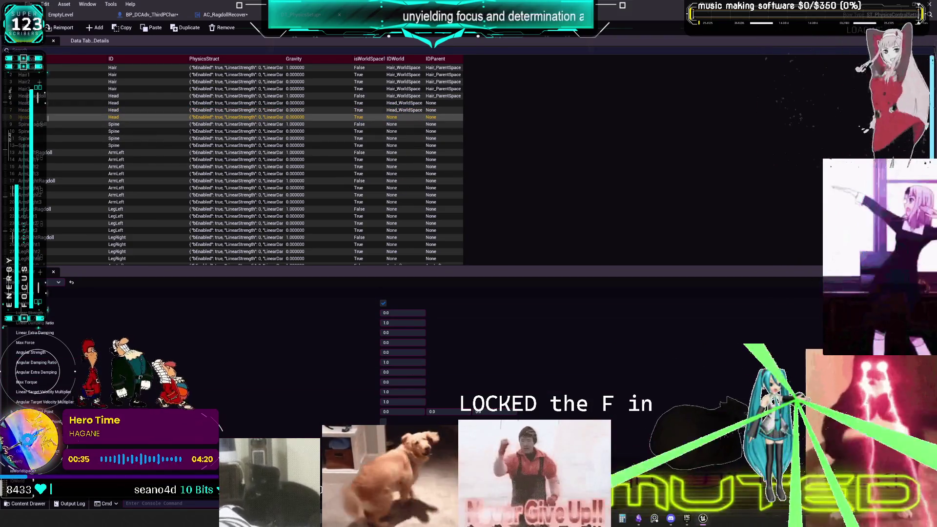
{"action": "left_click", "coordinate": [405, 125]}
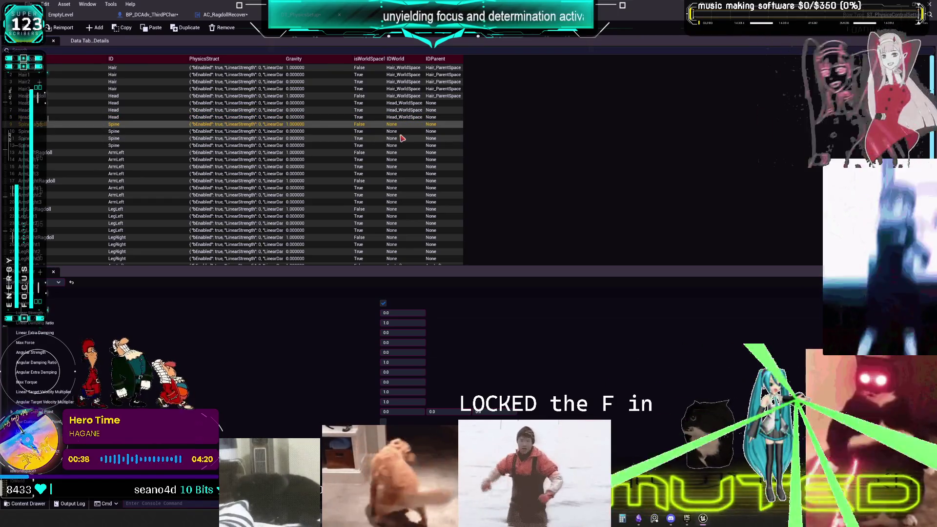
{"action": "left_click", "coordinate": [405, 96]}
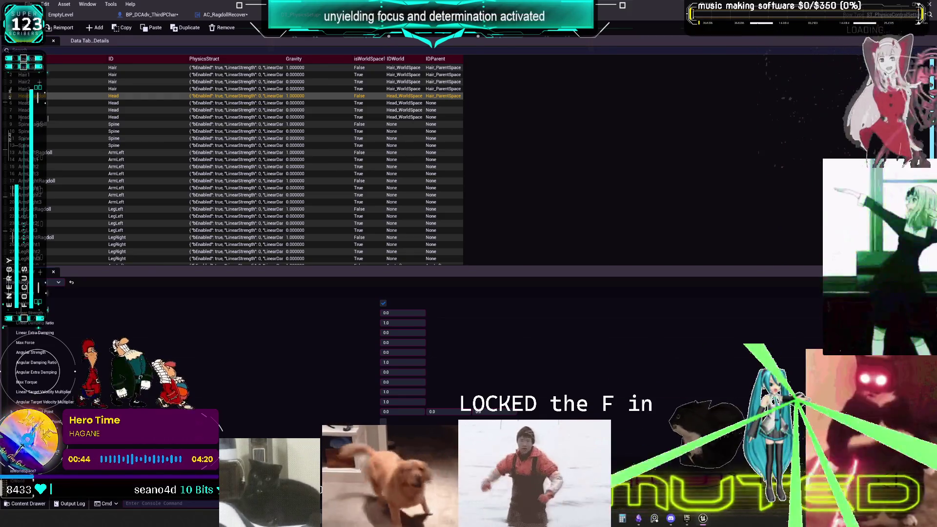
Give the other Head rows Head_ParentSpace as IDParent, then return to the UpdatePhysicsLimbs graph.
{"action": "left_click", "coordinate": [454, 103]}
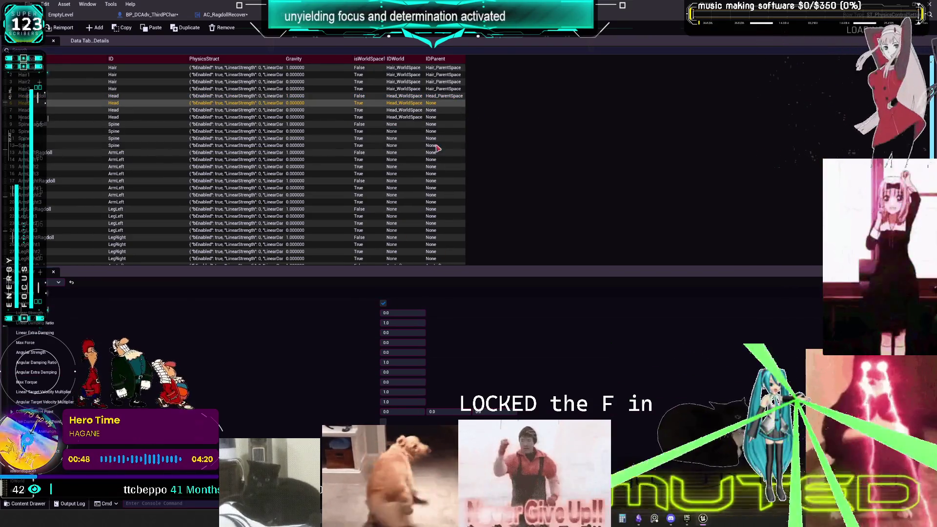
{"action": "left_click", "coordinate": [437, 110]}
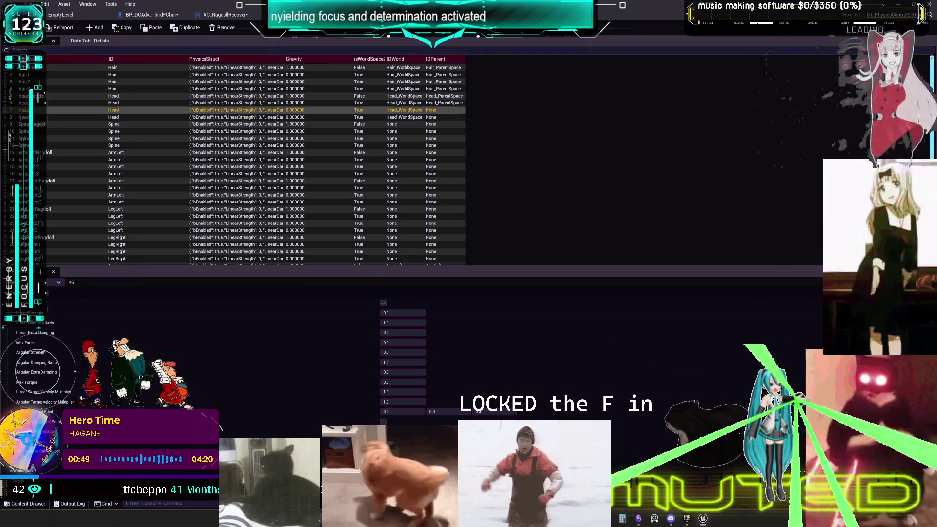
{"action": "left_click", "coordinate": [442, 117]}
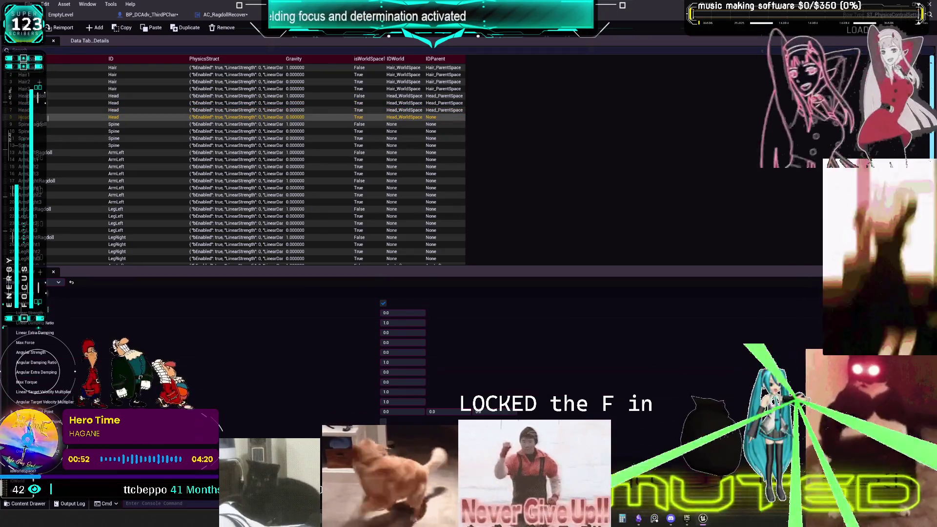
{"action": "left_click", "coordinate": [565, 397]}
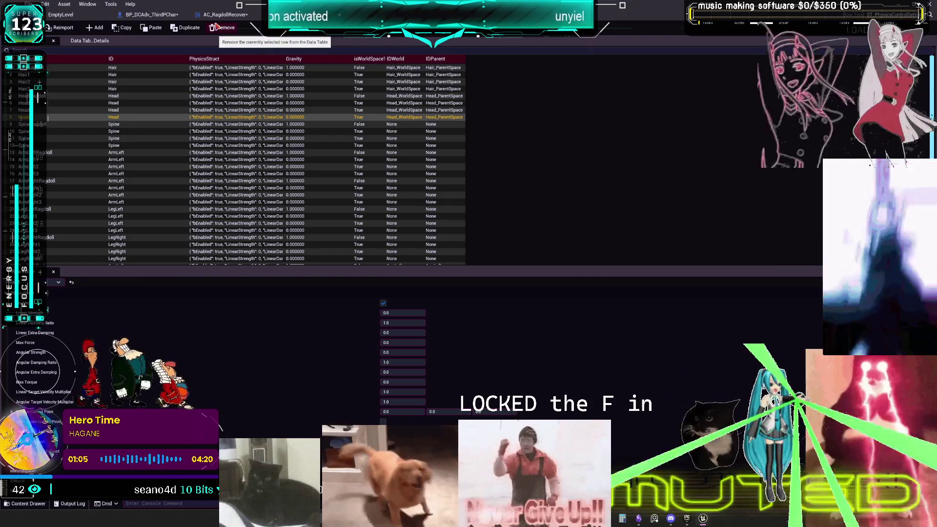
{"action": "left_click", "coordinate": [151, 14]}
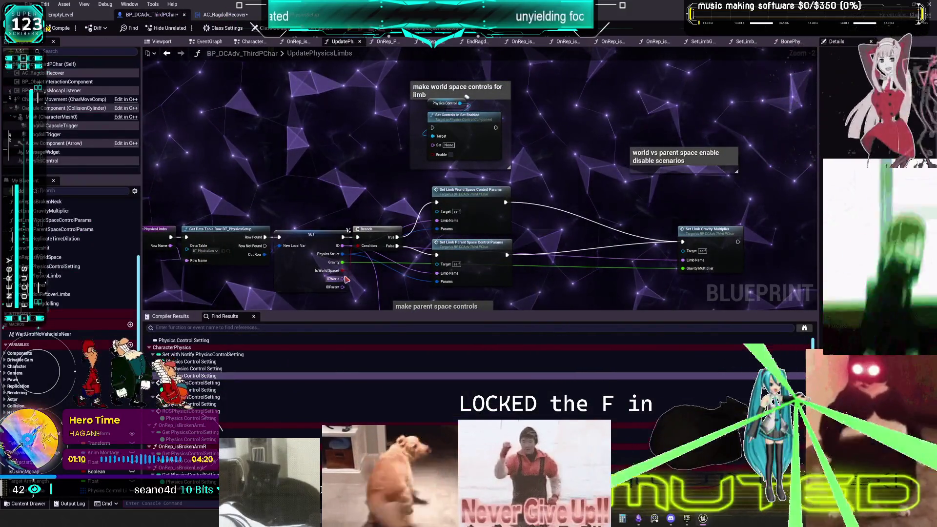
Line up the parent-space and world-space control comments side by side.
{"action": "mouse_move", "coordinate": [343, 279]}
{"action": "left_mouse_down"}
{"action": "mouse_move", "coordinate": [353, 275]}
{"action": "mouse_move", "coordinate": [364, 307]}
{"action": "mouse_move", "coordinate": [378, 278]}
{"action": "mouse_move", "coordinate": [415, 279]}
{"action": "mouse_move", "coordinate": [403, 295]}
{"action": "mouse_move", "coordinate": [344, 286]}
{"action": "left_mouse_up"}
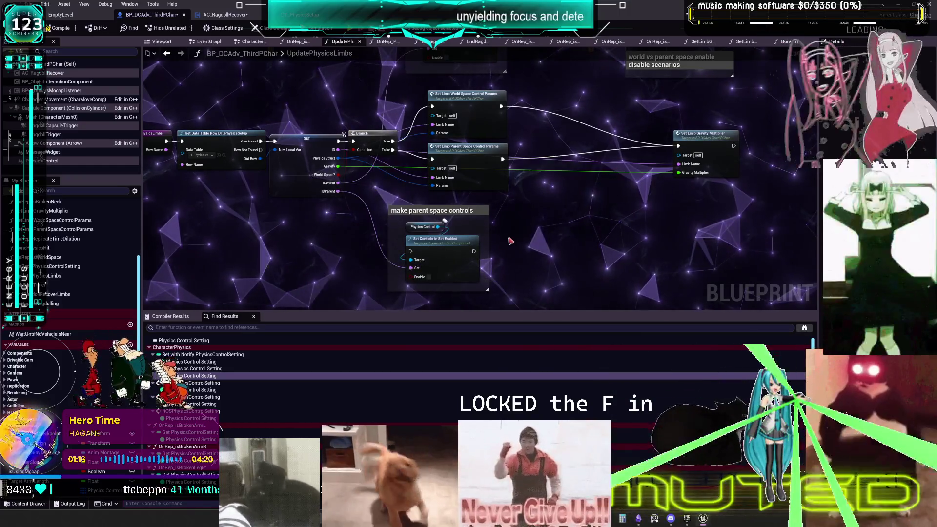
{"action": "mouse_move", "coordinate": [498, 257]}
{"action": "left_mouse_down"}
{"action": "mouse_move", "coordinate": [445, 206]}
{"action": "mouse_move", "coordinate": [490, 202]}
{"action": "mouse_move", "coordinate": [430, 146]}
{"action": "mouse_move", "coordinate": [508, 143]}
{"action": "mouse_move", "coordinate": [532, 93]}
{"action": "left_mouse_up"}
{"action": "left_click", "coordinate": [467, 237]}
{"action": "left_click_drag", "start_coordinate": [467, 238], "coordinate": [437, 221]}
{"action": "left_click_drag", "start_coordinate": [472, 95], "coordinate": [453, 186]}
{"action": "left_click_drag", "start_coordinate": [435, 117], "coordinate": [436, 139]}
{"action": "left_click_drag", "start_coordinate": [474, 171], "coordinate": [475, 132]}
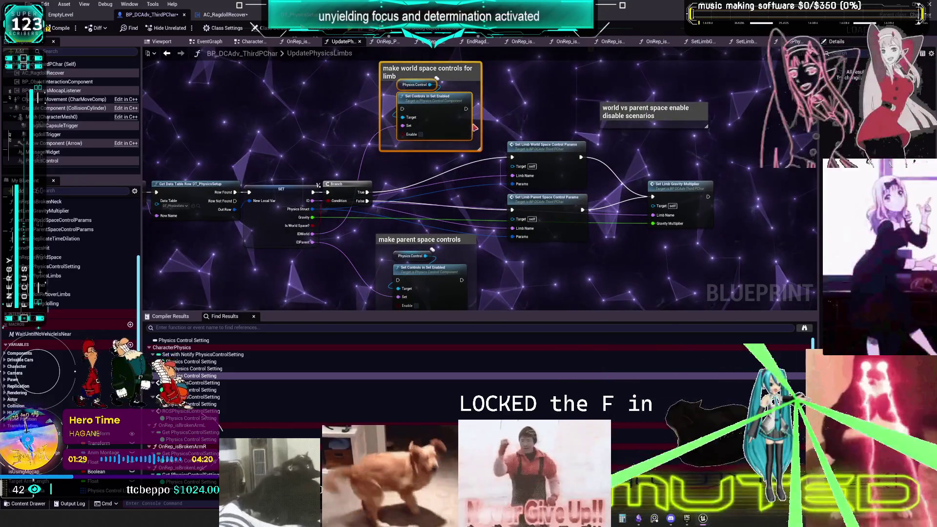
{"action": "mouse_move", "coordinate": [423, 80]}
{"action": "left_mouse_down"}
{"action": "mouse_move", "coordinate": [508, 273]}
{"action": "mouse_move", "coordinate": [523, 234]}
{"action": "mouse_move", "coordinate": [521, 182]}
{"action": "left_mouse_up"}
{"action": "left_click", "coordinate": [418, 165]}
{"action": "mouse_move", "coordinate": [418, 165]}
{"action": "left_mouse_down"}
{"action": "mouse_move", "coordinate": [414, 186]}
{"action": "mouse_move", "coordinate": [441, 187]}
{"action": "left_mouse_up"}
Move both comment groups above the node chain and add a Break Physics Control Data node.
{"action": "left_click", "coordinate": [517, 168], "text": "shift"}
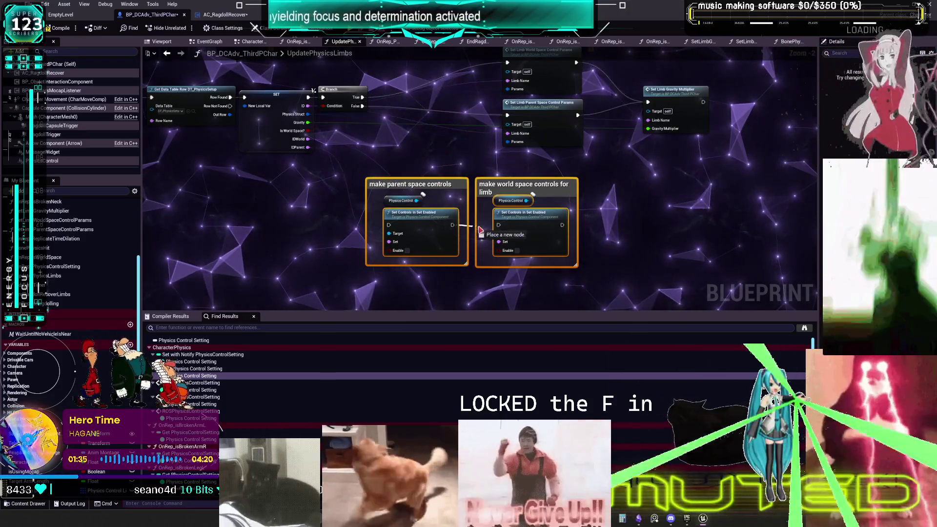
{"action": "left_click_drag", "start_coordinate": [471, 222], "coordinate": [614, 292]}
{"action": "mouse_move", "coordinate": [436, 205]}
{"action": "left_mouse_down"}
{"action": "mouse_move", "coordinate": [429, 112]}
{"action": "mouse_move", "coordinate": [424, 122]}
{"action": "mouse_move", "coordinate": [518, 149]}
{"action": "mouse_move", "coordinate": [535, 135]}
{"action": "left_mouse_up"}
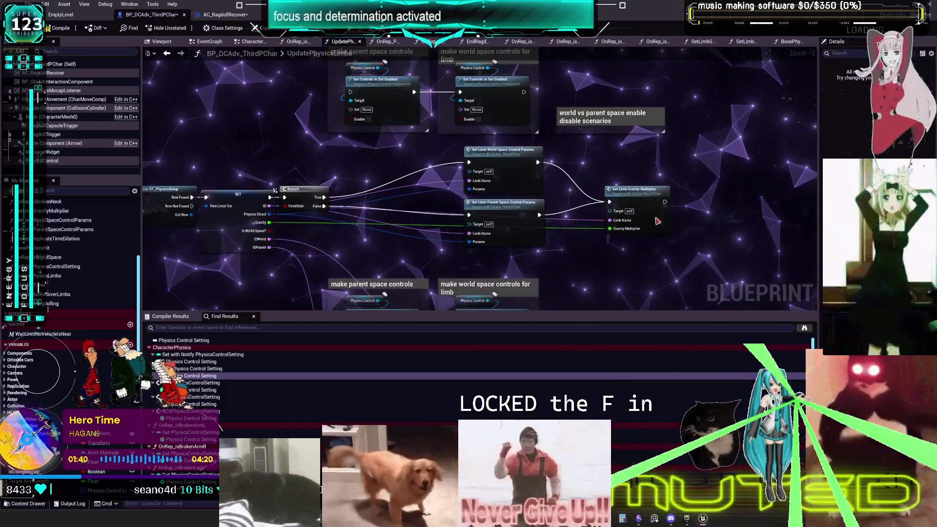
{"action": "left_click_drag", "start_coordinate": [464, 132], "coordinate": [683, 254]}
{"action": "left_click_drag", "start_coordinate": [452, 171], "coordinate": [514, 169]}
{"action": "left_click", "coordinate": [556, 175]}
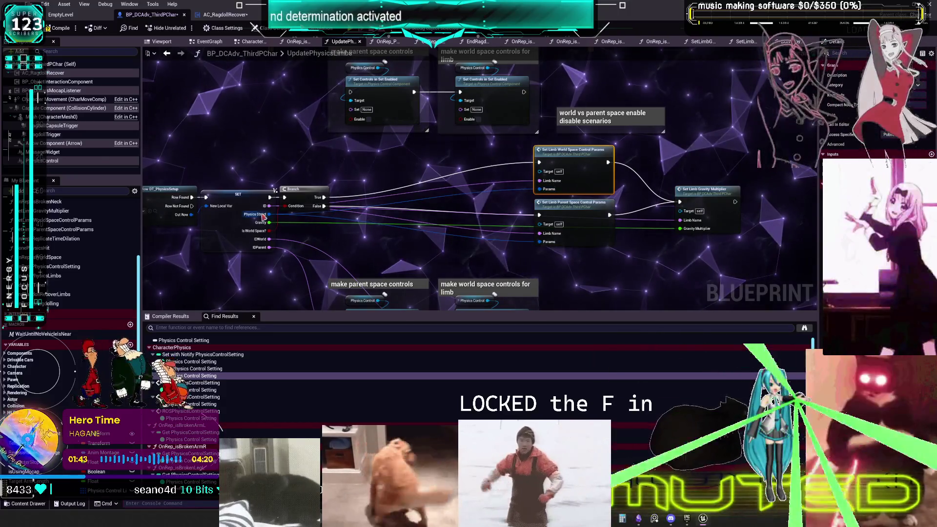
{"action": "left_click_drag", "start_coordinate": [268, 215], "coordinate": [290, 213]}
{"action": "left_click_drag", "start_coordinate": [407, 172], "coordinate": [406, 172]}
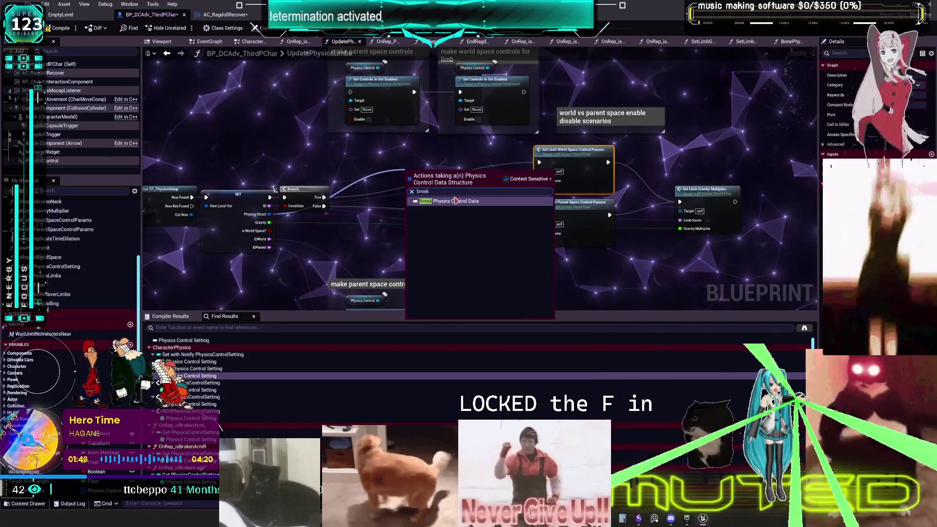
{"action": "left_click", "coordinate": [440, 196]}
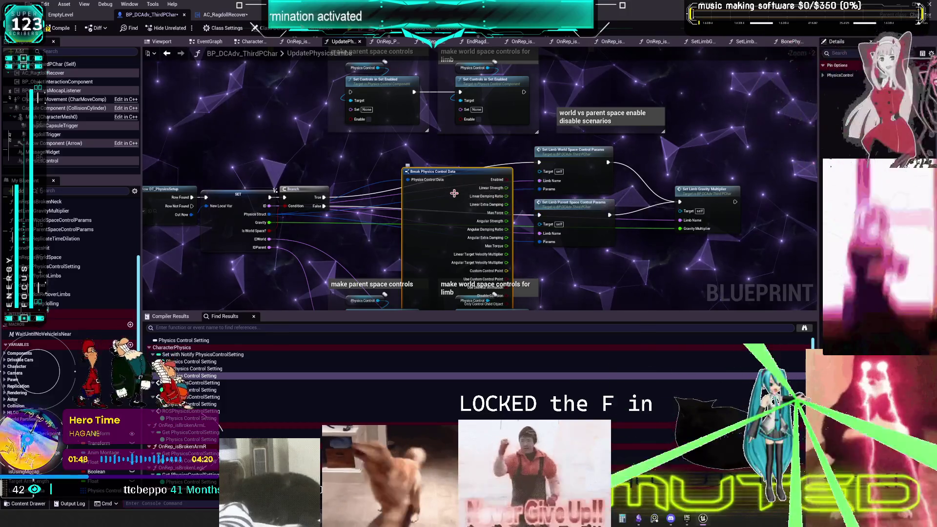
{"action": "key", "text": "Delete"}
{"action": "left_click", "coordinate": [570, 161]}
{"action": "left_click", "coordinate": [561, 229]}
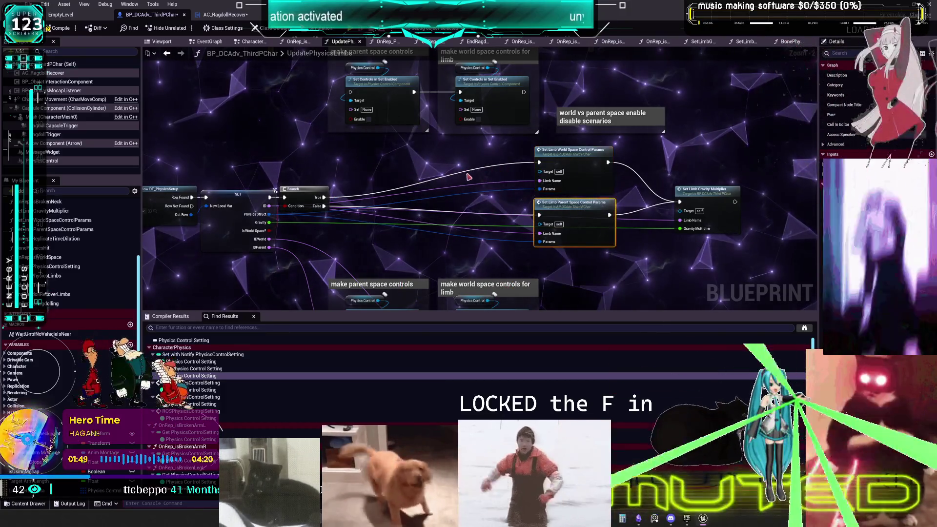
{"action": "left_click_drag", "start_coordinate": [461, 166], "coordinate": [459, 181]}
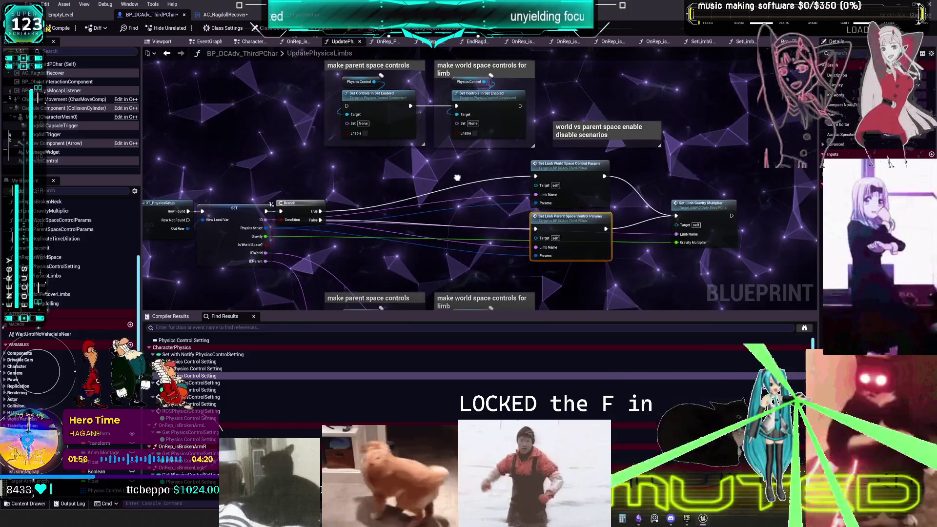
{"action": "left_click_drag", "start_coordinate": [459, 181], "coordinate": [456, 178]}
{"action": "left_click", "coordinate": [550, 178]}
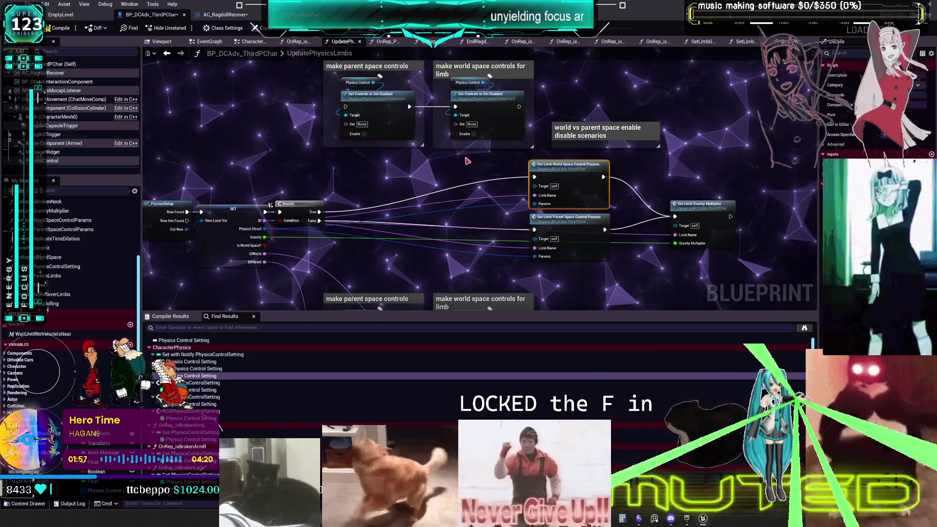
{"action": "left_click", "coordinate": [464, 162]}
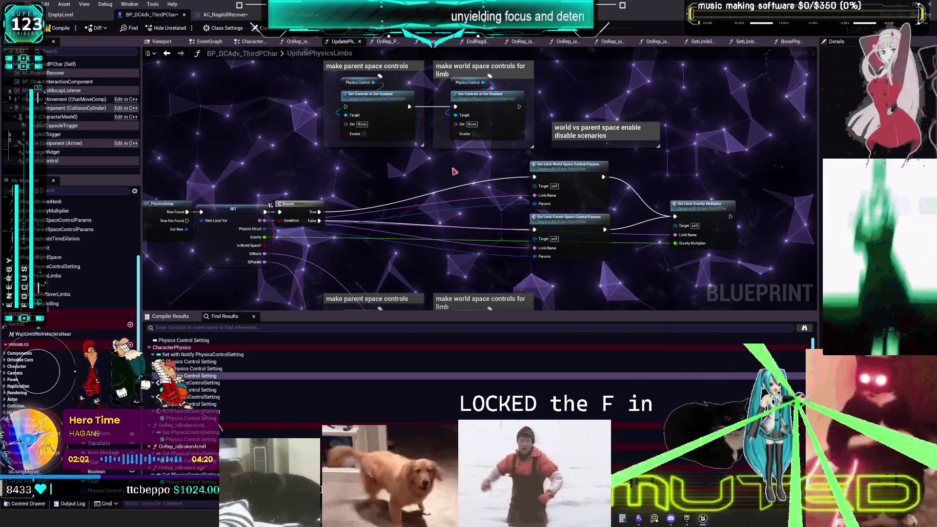
{"action": "right_click", "coordinate": [453, 170]}
{"action": "left_click", "coordinate": [394, 130]}
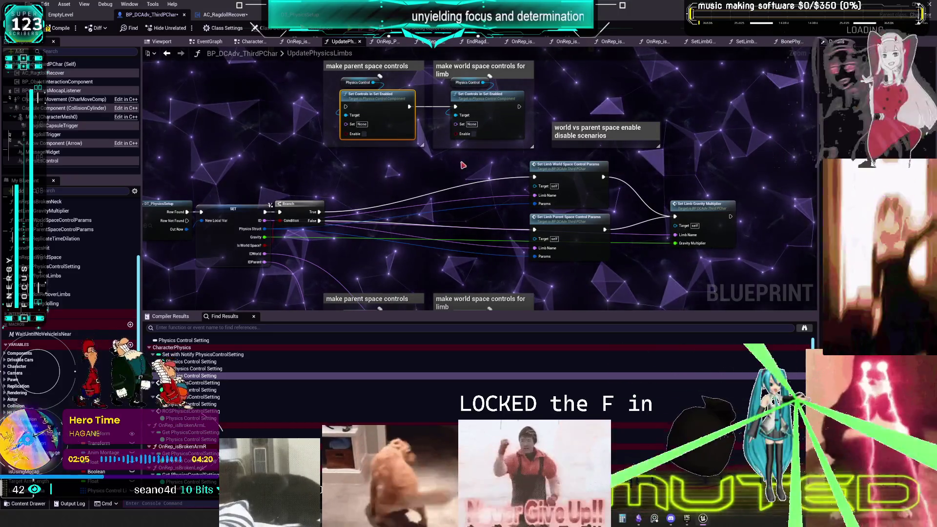
Move the parent-space comment up and retitle it 'MAKE CONTROL SETS FOR THIS STILL NOT SET'.
{"action": "left_click_drag", "start_coordinate": [407, 284], "coordinate": [424, 190]}
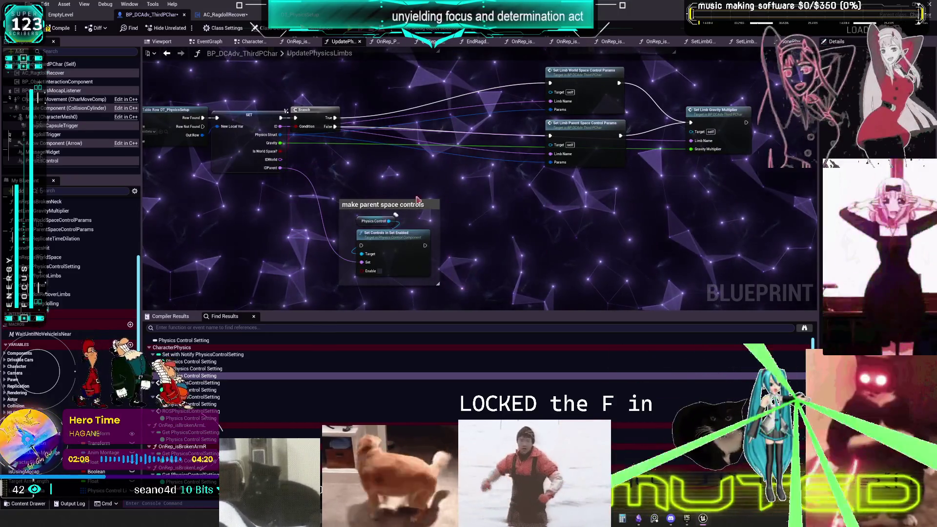
{"action": "left_click", "coordinate": [409, 204]}
{"action": "mouse_move", "coordinate": [409, 210]}
{"action": "left_mouse_down"}
{"action": "mouse_move", "coordinate": [440, 122]}
{"action": "mouse_move", "coordinate": [472, 153]}
{"action": "left_mouse_up"}
{"action": "left_click", "coordinate": [395, 69]}
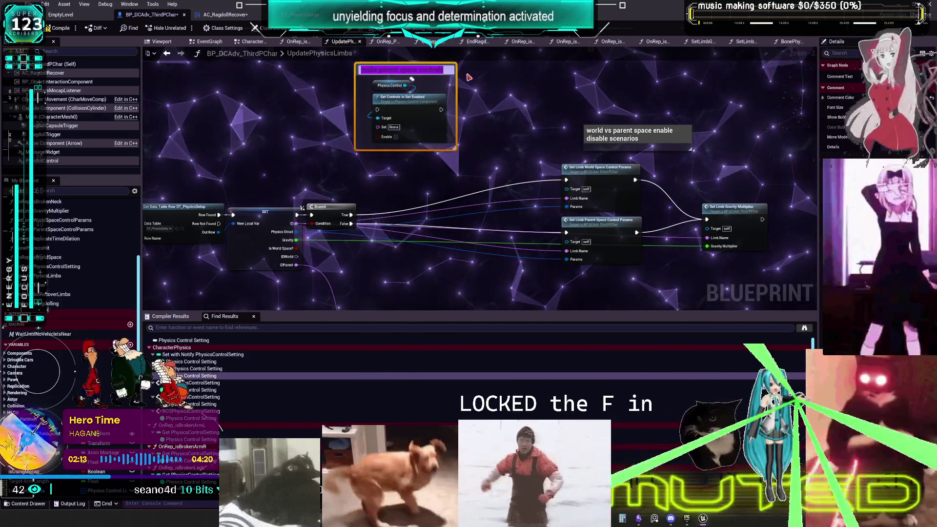
{"action": "type", "text": "MAKE CONTROL SETS FOR THIS STIL"}
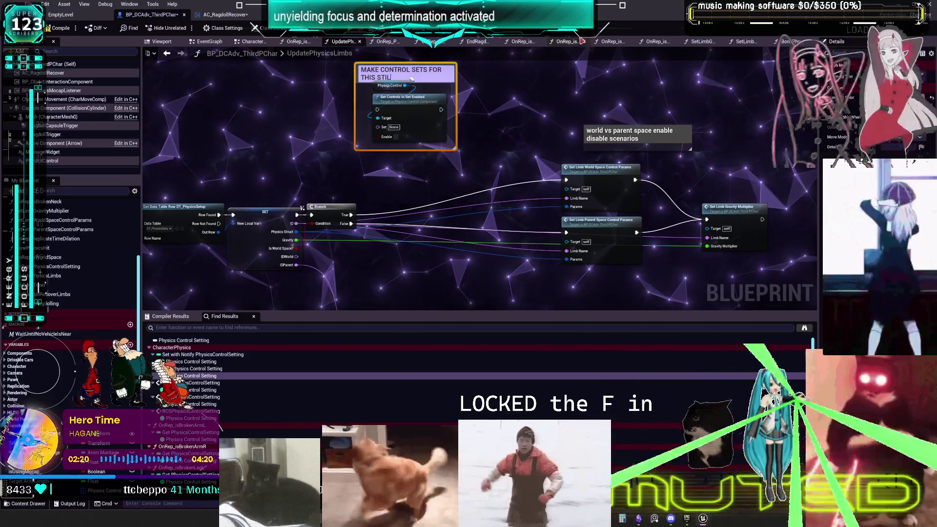
{"action": "type", "text": "L NOT SET"}
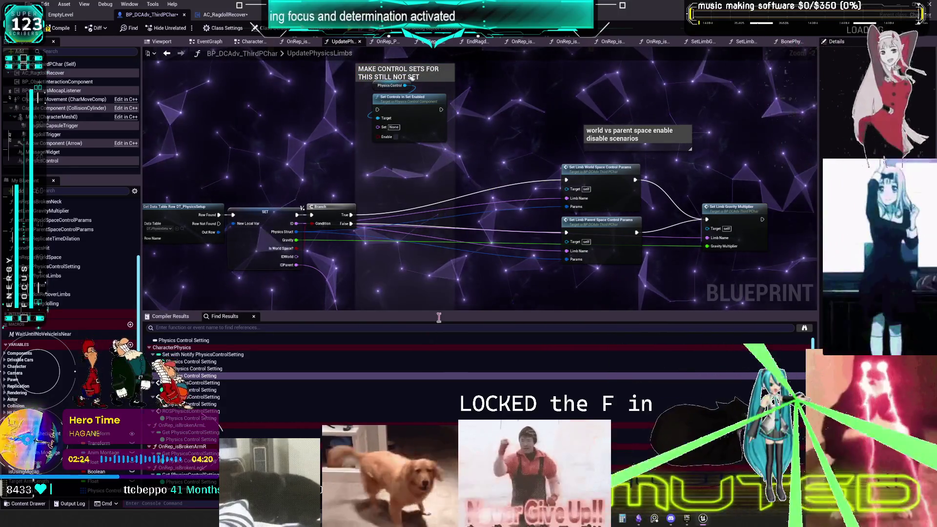
{"action": "left_click_drag", "start_coordinate": [441, 149], "coordinate": [471, 174]}
{"action": "left_click_drag", "start_coordinate": [403, 218], "coordinate": [410, 91]}
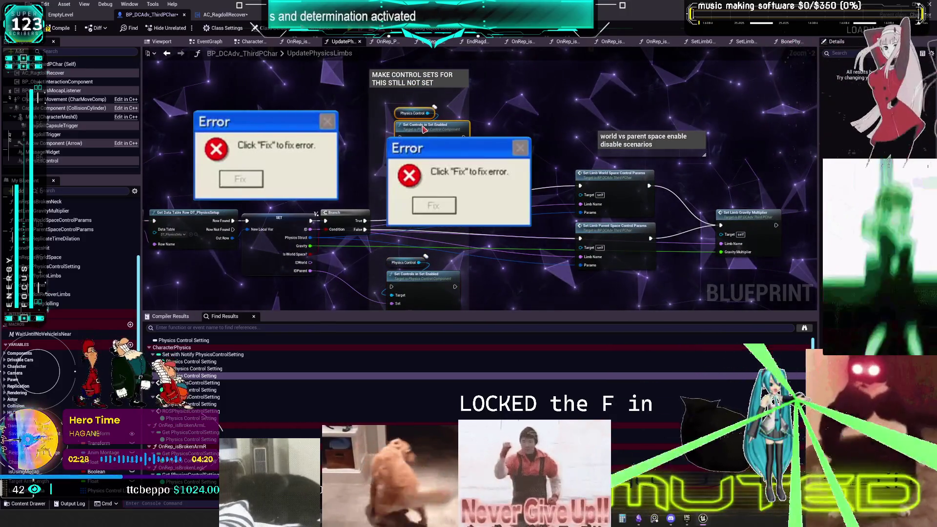
Set the MAKE CONTROL SETS comment's colour to dark red.
{"action": "left_click_drag", "start_coordinate": [426, 124], "coordinate": [441, 94]}
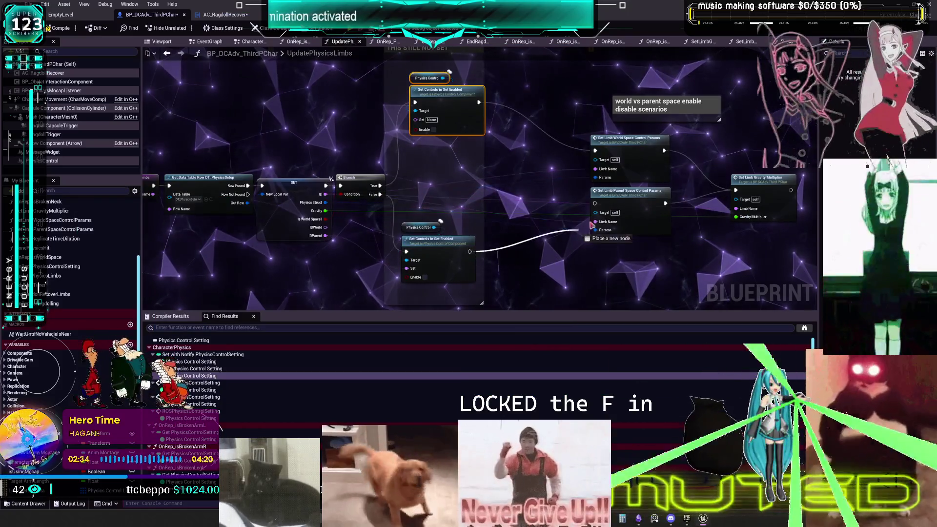
{"action": "left_click_drag", "start_coordinate": [542, 221], "coordinate": [560, 282]}
{"action": "left_click", "coordinate": [444, 104]}
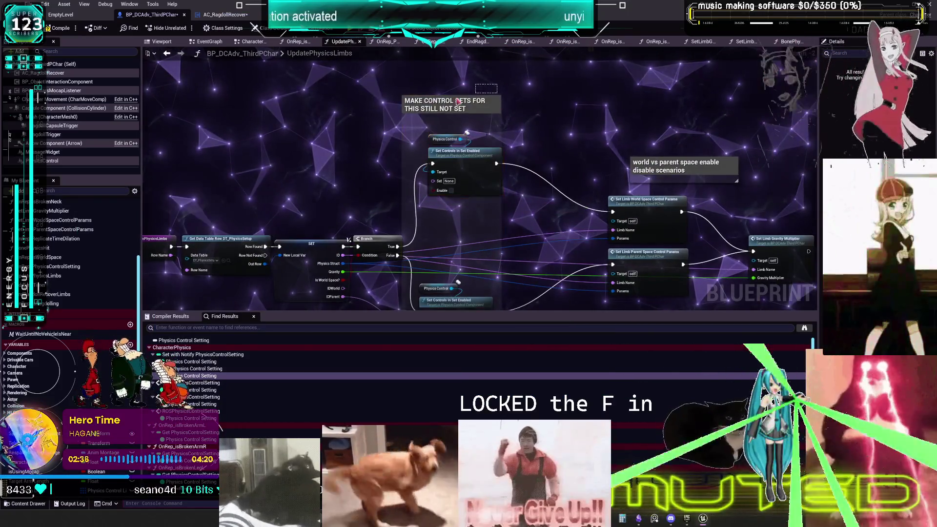
{"action": "left_click", "coordinate": [915, 98]}
{"action": "left_click_drag", "start_coordinate": [758, 202], "coordinate": [779, 233]}
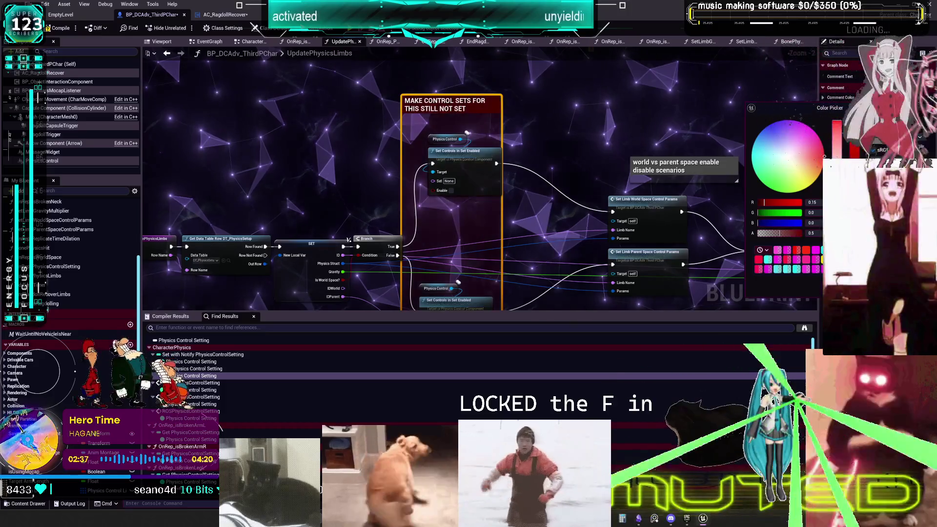
{"action": "mouse_move", "coordinate": [527, 256]}
{"action": "left_mouse_down"}
{"action": "mouse_move", "coordinate": [486, 200]}
{"action": "mouse_move", "coordinate": [500, 199]}
{"action": "left_mouse_up"}
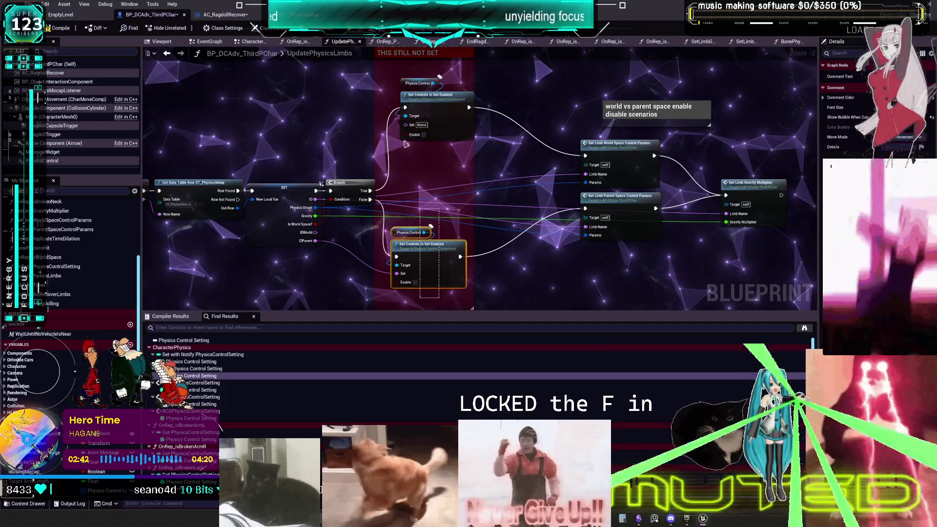
Resize the red comment around both Set Controls pairs and begin a 'HOW DO I' note.
{"action": "scroll", "coordinate": [532, 262], "scroll_direction": "down", "scroll_amount": 1}
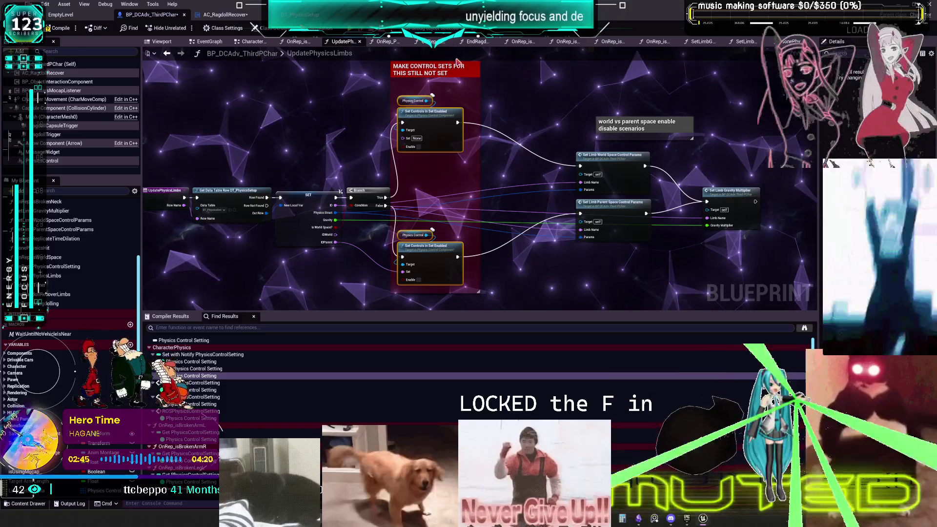
{"action": "left_click_drag", "start_coordinate": [455, 69], "coordinate": [424, 107]}
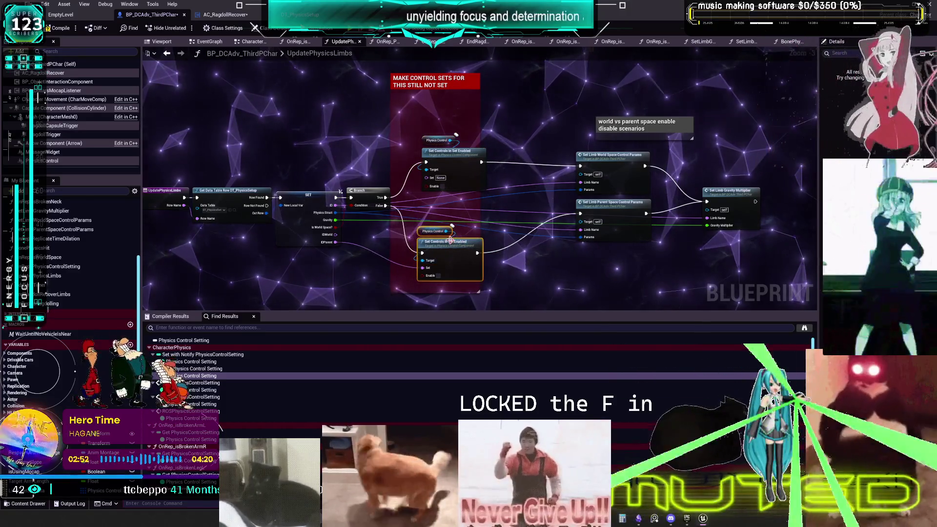
{"action": "left_click_drag", "start_coordinate": [454, 222], "coordinate": [454, 214]}
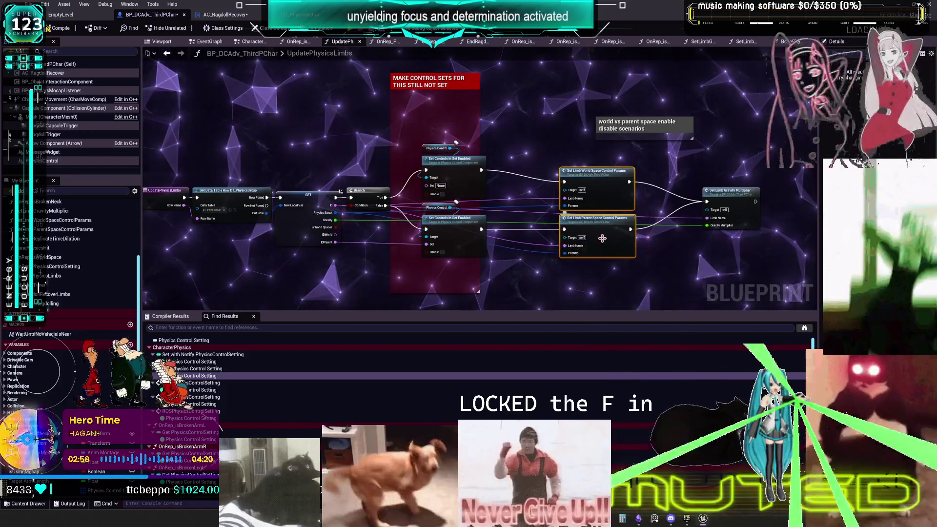
{"action": "left_click_drag", "start_coordinate": [602, 238], "coordinate": [566, 237]}
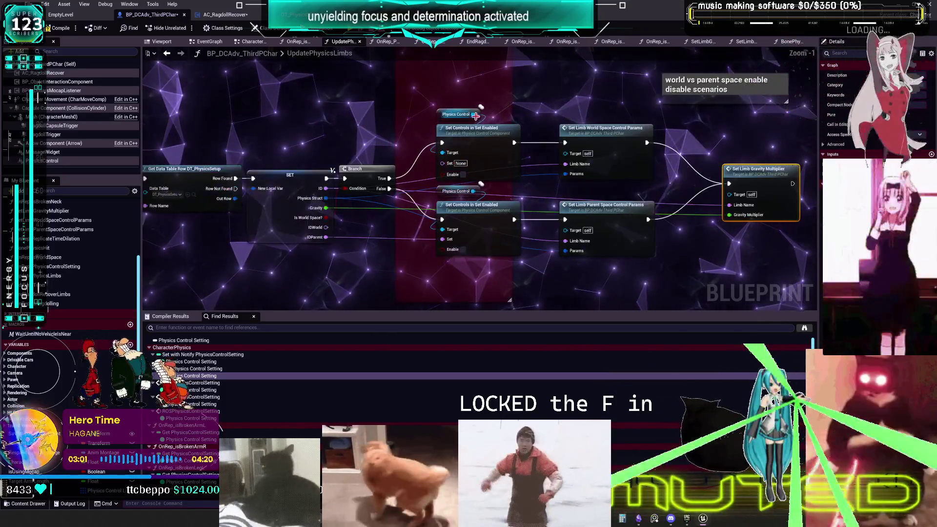
{"action": "left_click_drag", "start_coordinate": [475, 116], "coordinate": [487, 151]}
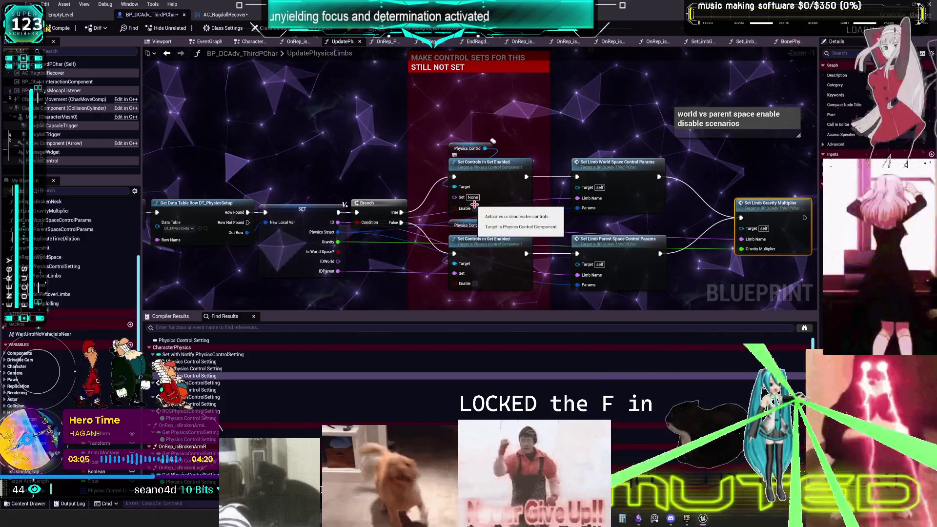
{"action": "left_click_drag", "start_coordinate": [347, 232], "coordinate": [346, 223]}
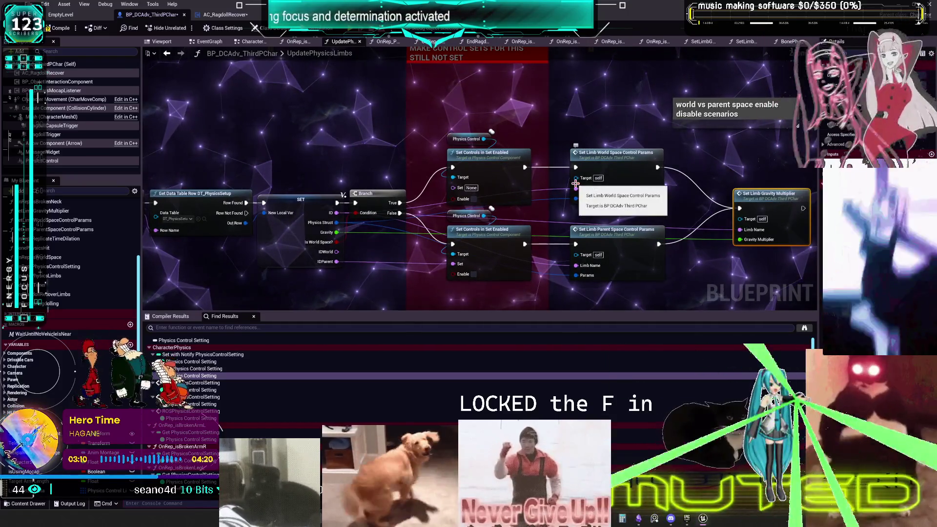
{"action": "left_click_drag", "start_coordinate": [203, 135], "coordinate": [300, 126]}
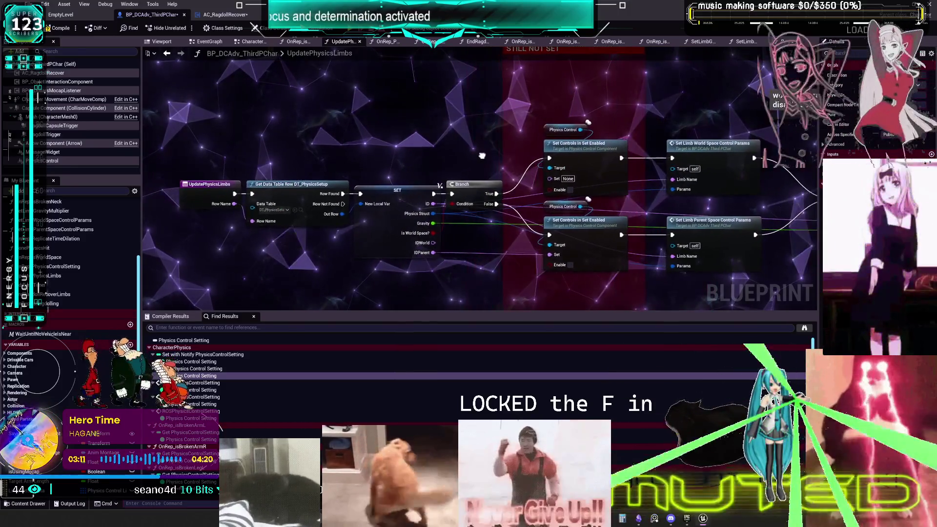
{"action": "type", "text": "HO"}
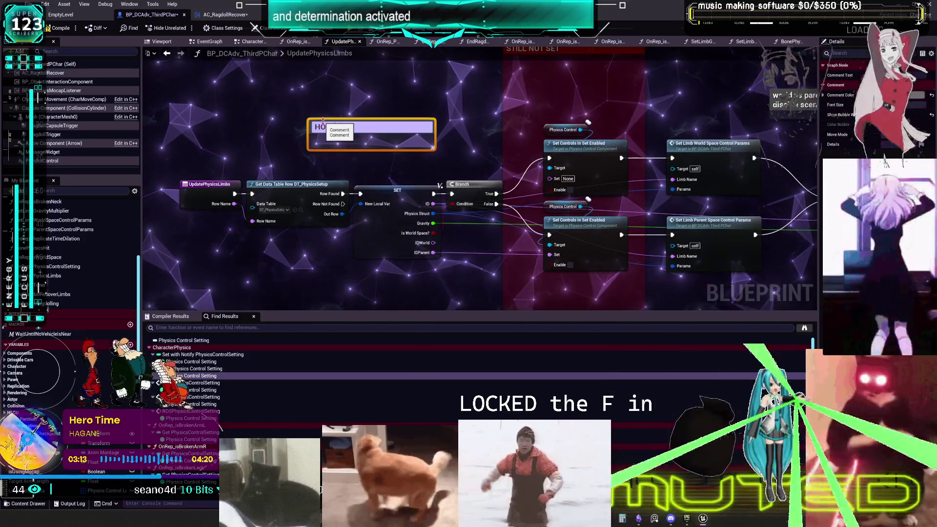
{"action": "type", "text": "W DO I"}
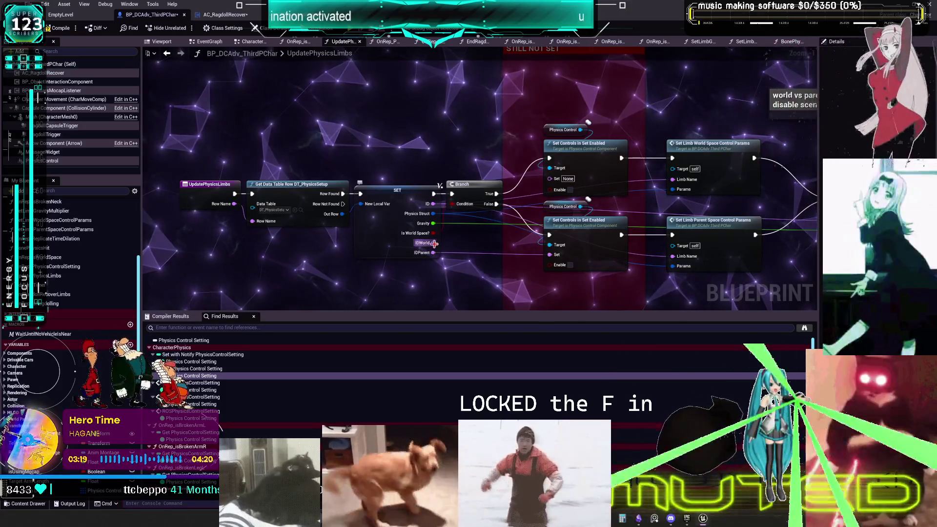
Pull Set Limb Gravity Multiplier closer to the other nodes and narrow the red comment.
{"action": "left_click_drag", "start_coordinate": [432, 242], "coordinate": [550, 255]}
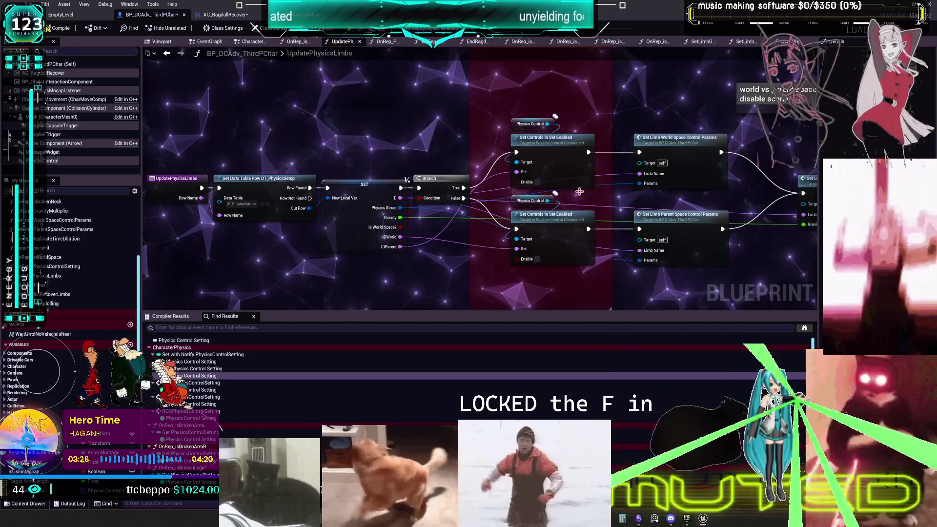
{"action": "left_click_drag", "start_coordinate": [538, 263], "coordinate": [535, 120]}
{"action": "left_click_drag", "start_coordinate": [632, 269], "coordinate": [723, 147]}
{"action": "left_click_drag", "start_coordinate": [630, 153], "coordinate": [569, 153]}
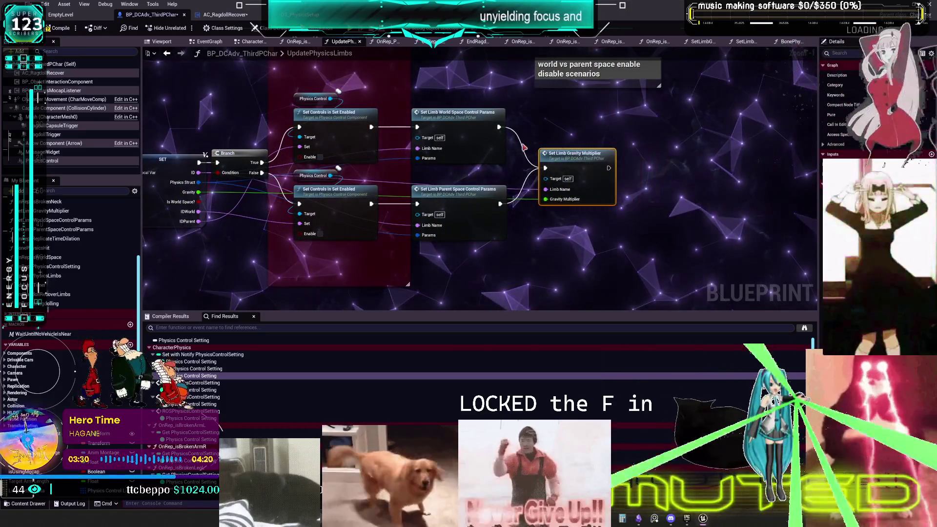
{"action": "scroll", "coordinate": [527, 154], "scroll_direction": "down", "scroll_amount": 2}
{"action": "left_click_drag", "start_coordinate": [510, 147], "coordinate": [498, 145]}
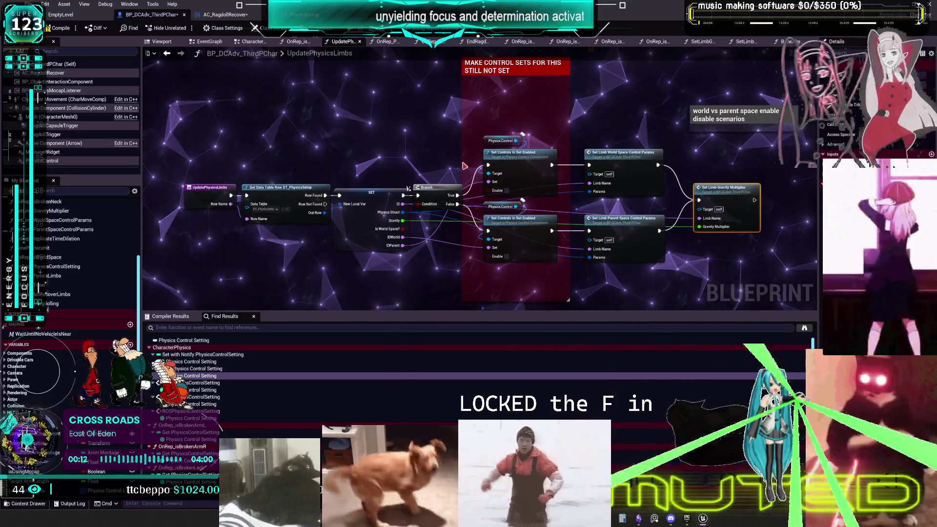
Pan the UpdatePhysicsLimbs graph left and up.
{"action": "left_click_drag", "start_coordinate": [480, 169], "coordinate": [451, 171]}
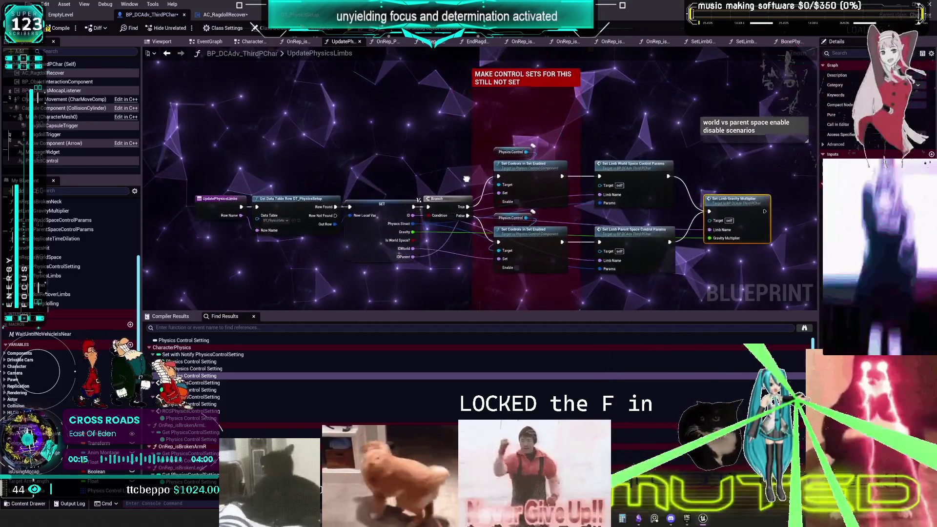
{"action": "mouse_move", "coordinate": [471, 176]}
{"action": "left_mouse_down"}
{"action": "mouse_move", "coordinate": [446, 170]}
{"action": "mouse_move", "coordinate": [457, 182]}
{"action": "left_mouse_up"}
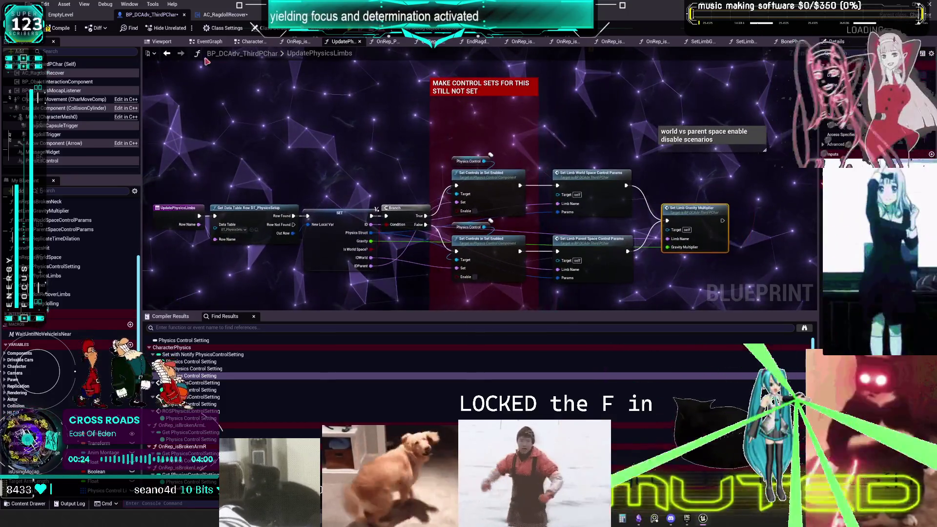
Return to OnRep_PhysicsControlSetting and save all modified assets with Ctrl+S.
{"action": "left_click", "coordinate": [168, 54]}
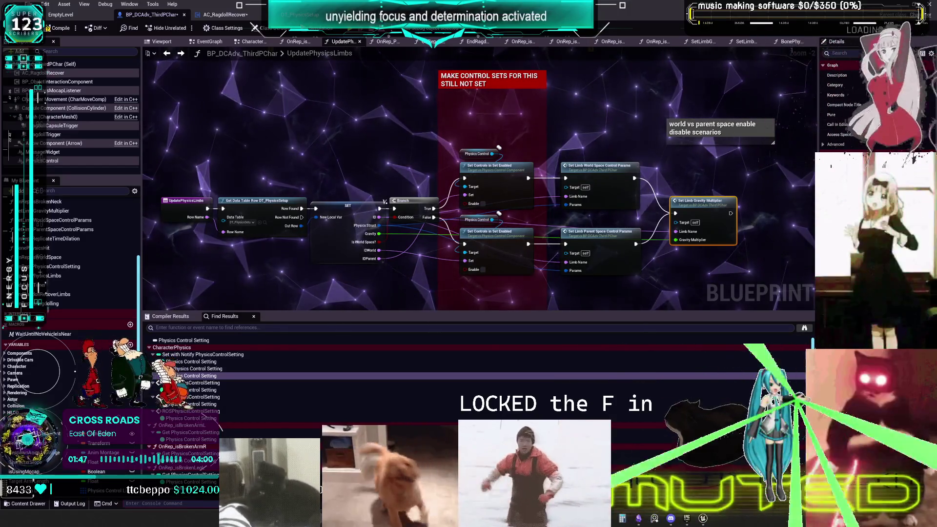
{"action": "key", "text": "ctrl+s"}
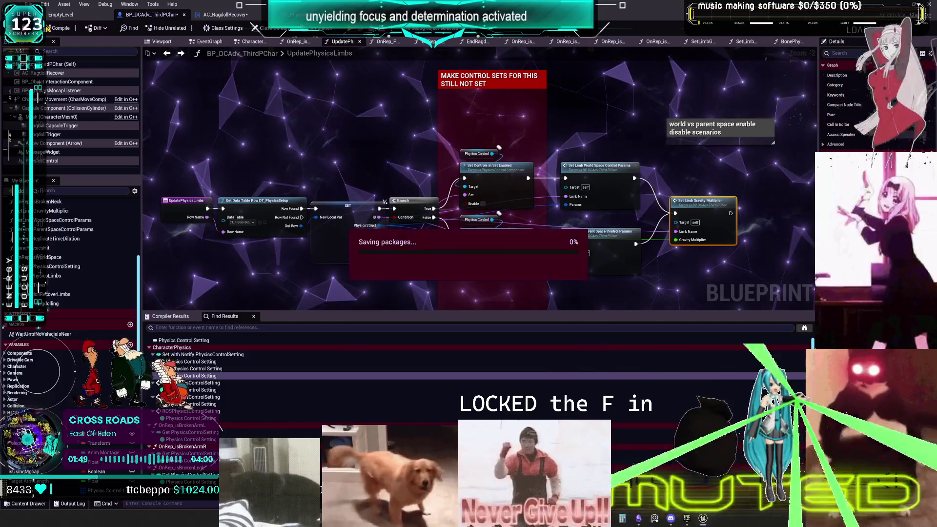
{"action": "key", "text": "ctrl+Tab"}
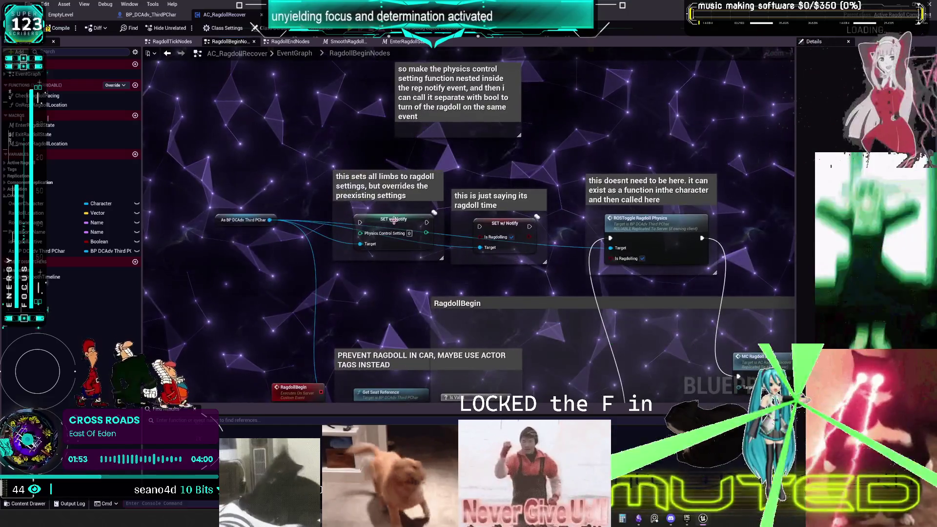
{"action": "left_click", "coordinate": [389, 221]}
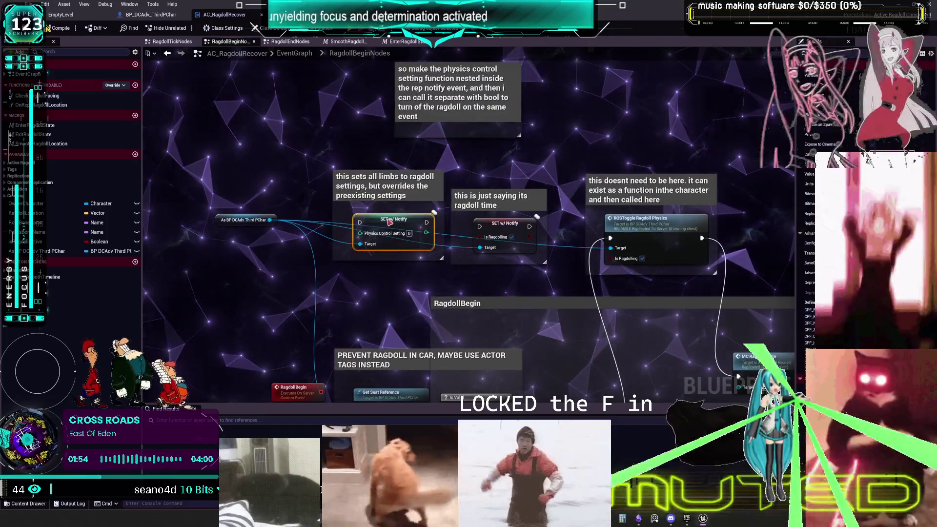
{"action": "left_click", "coordinate": [494, 230]}
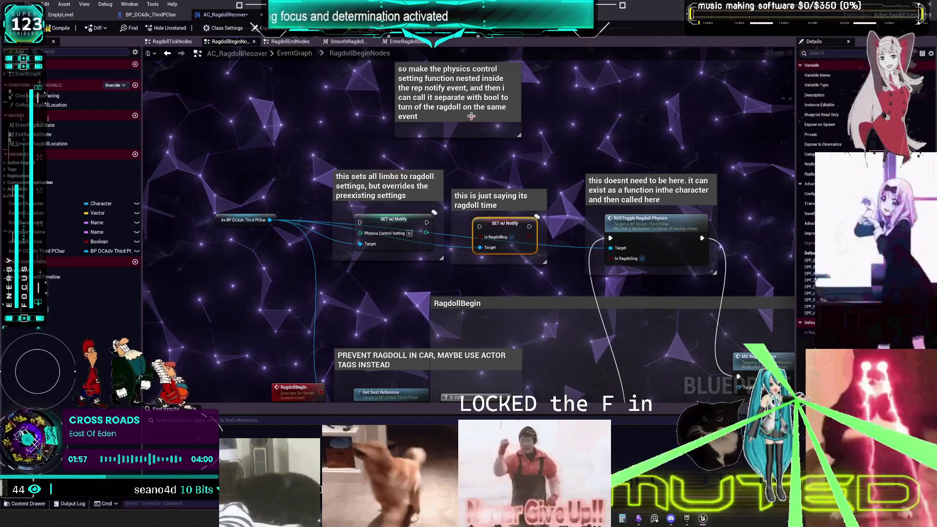
{"action": "left_click_drag", "start_coordinate": [473, 120], "coordinate": [473, 134]}
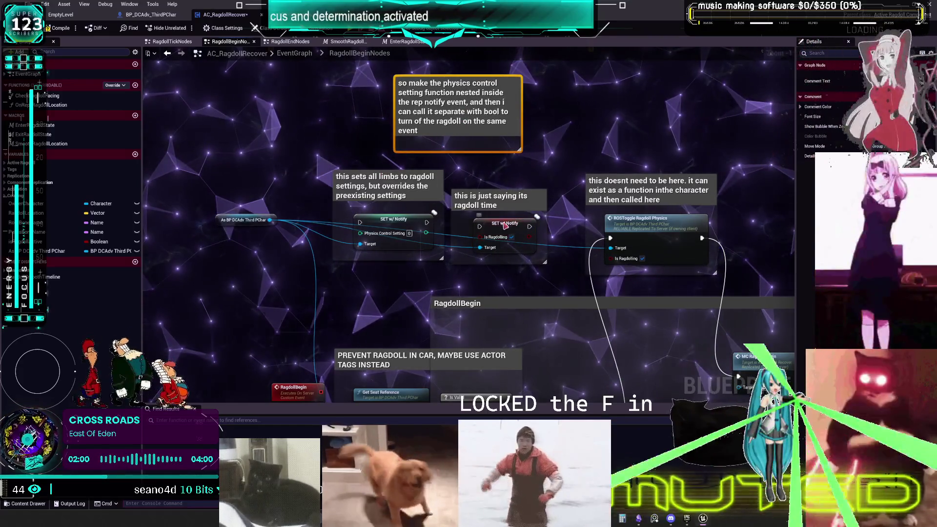
{"action": "left_click", "coordinate": [505, 225]}
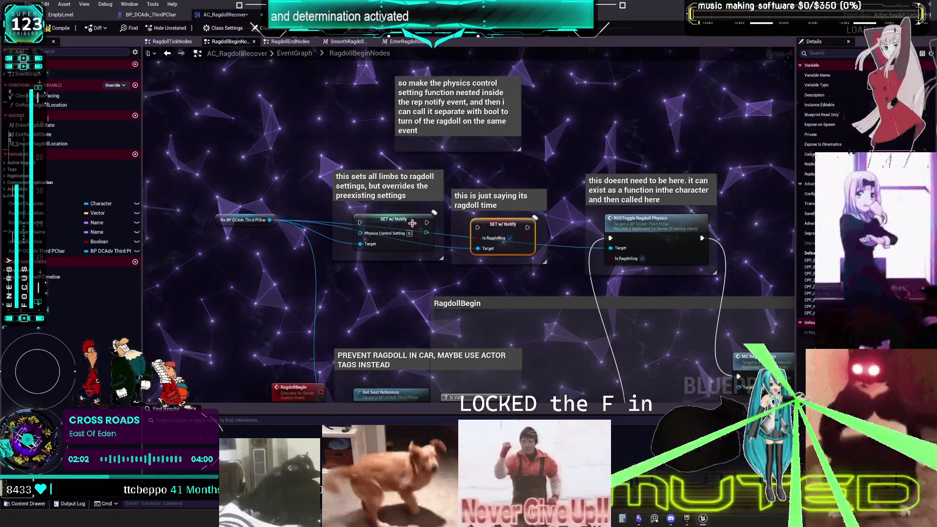
{"action": "left_click", "coordinate": [413, 223]}
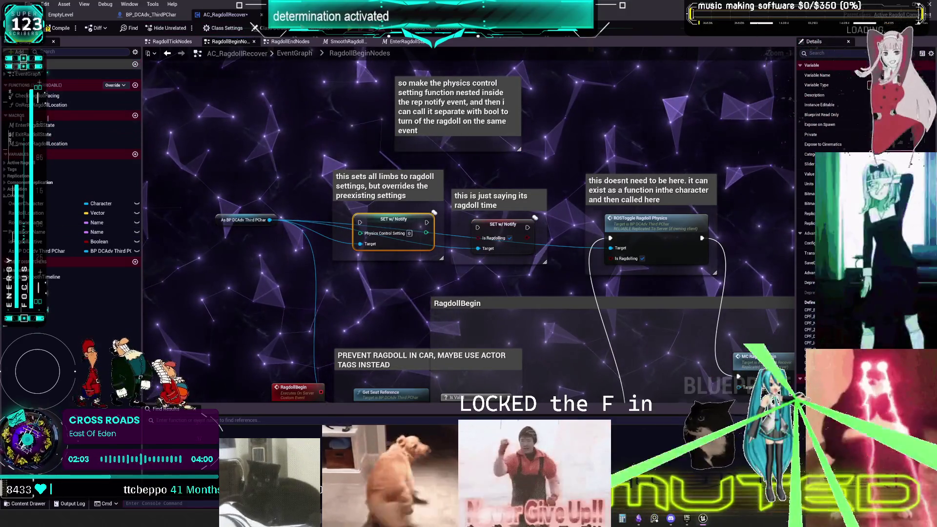
{"action": "left_click", "coordinate": [151, 15]}
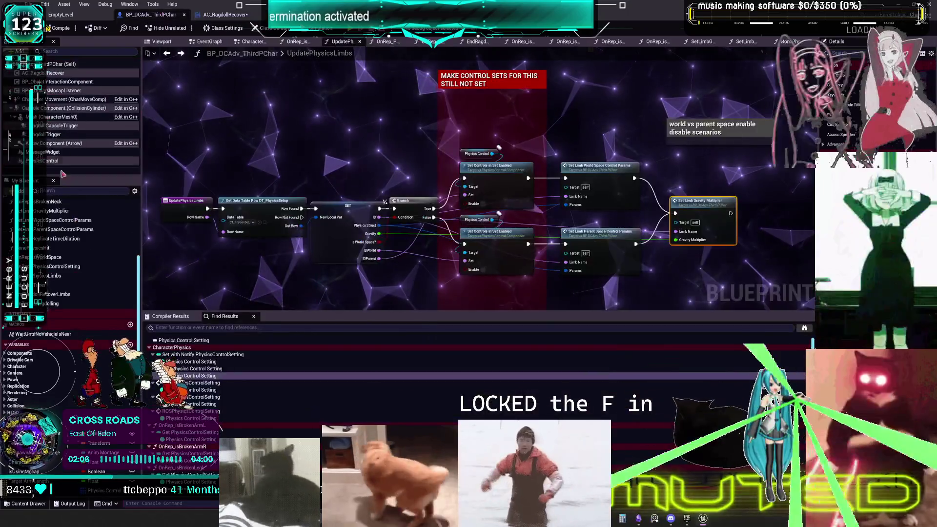
List EndRagdollRecoverLimbs references and jump between its OnRep_PhysicsControlSetting call and function entry.
{"action": "double_click", "coordinate": [64, 295]}
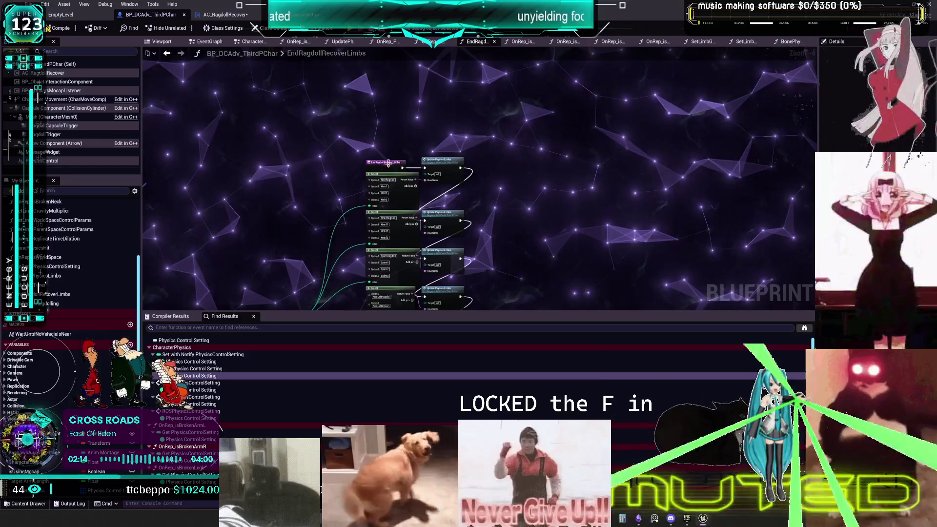
{"action": "right_click", "coordinate": [52, 296]}
{"action": "left_click", "coordinate": [95, 337]}
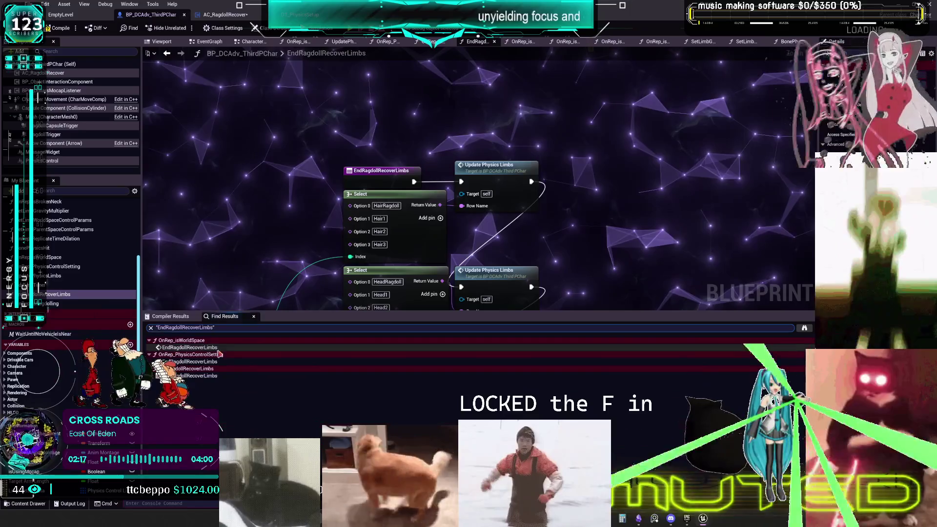
{"action": "left_click", "coordinate": [213, 362]}
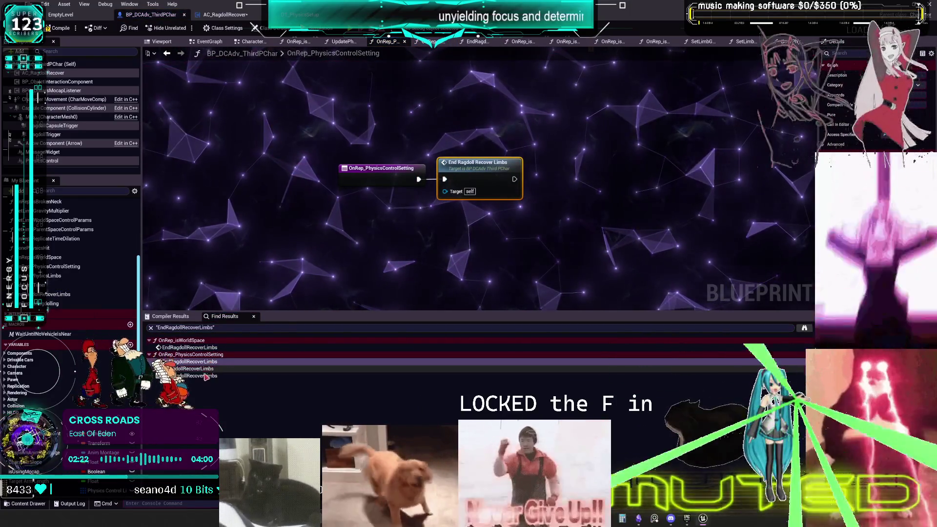
{"action": "left_click", "coordinate": [202, 378]}
{"action": "left_click", "coordinate": [195, 361]}
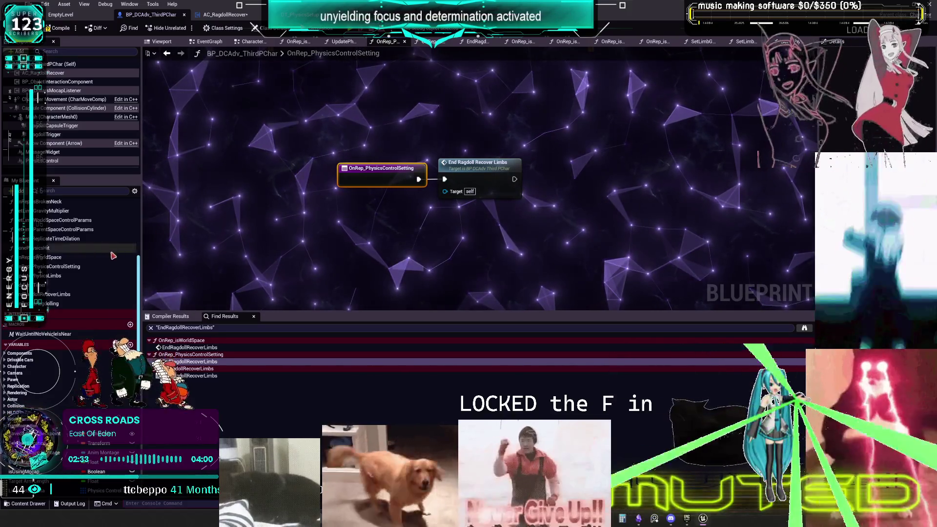
Inspect the OnRep_isWorldSpace graph, then return to OnRep_PhysicsControlSetting.
{"action": "double_click", "coordinate": [49, 257]}
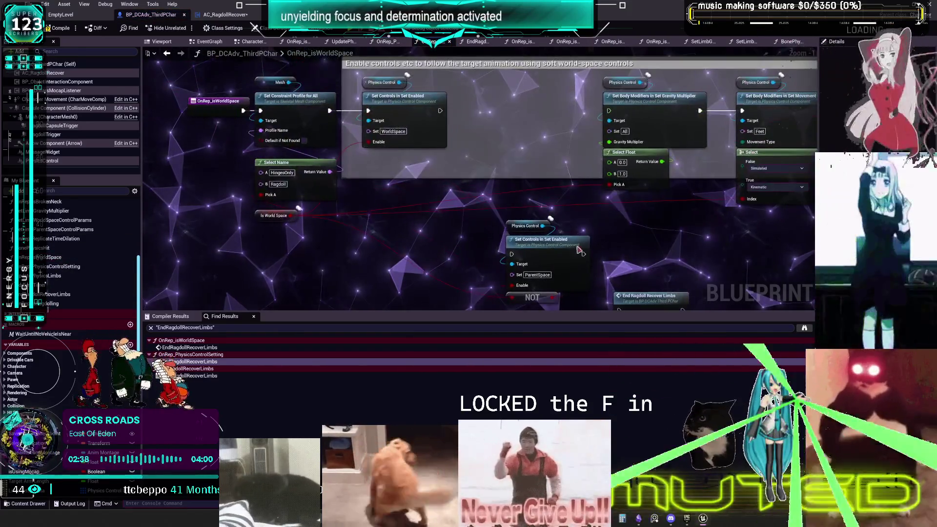
{"action": "scroll", "coordinate": [448, 166], "scroll_direction": "down", "scroll_amount": 1}
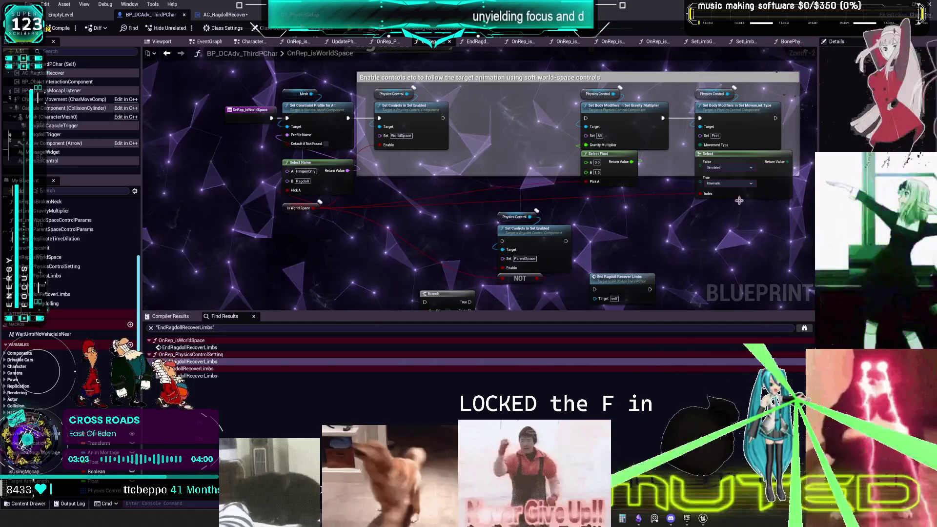
{"action": "left_click", "coordinate": [390, 41]}
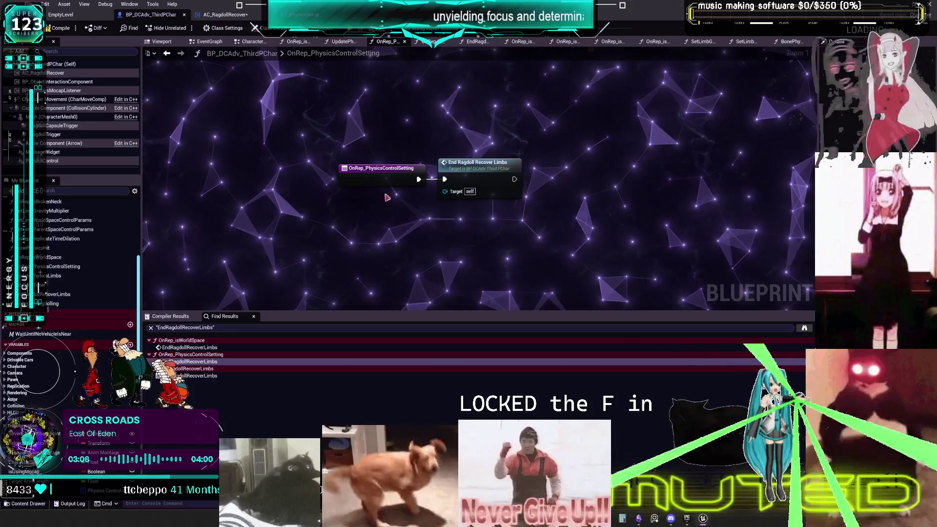
Open EndRagdollRecoverLimbs from its call node and view its entry and leg/feet ragdoll nodes.
{"action": "double_click", "coordinate": [491, 171]}
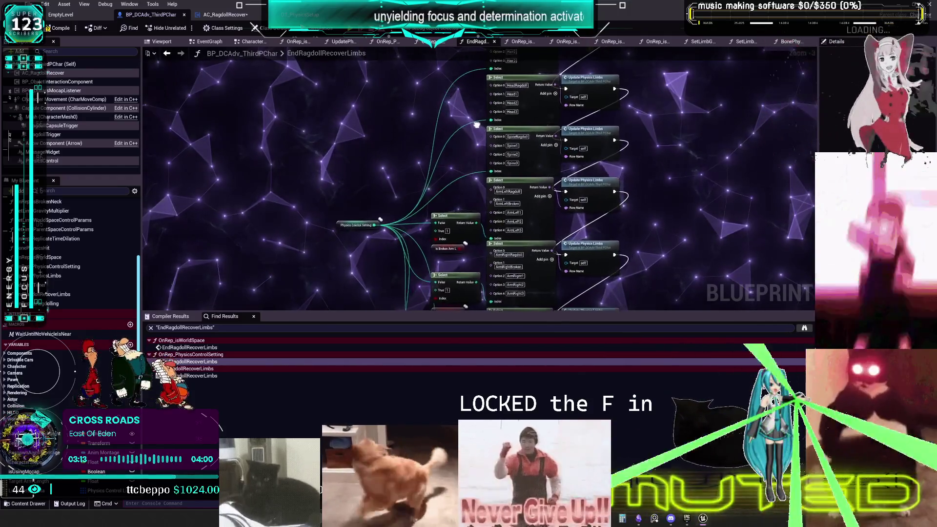
{"action": "mouse_move", "coordinate": [476, 126]}
{"action": "left_mouse_down"}
{"action": "mouse_move", "coordinate": [469, 238]}
{"action": "mouse_move", "coordinate": [488, 176]}
{"action": "mouse_move", "coordinate": [536, 122]}
{"action": "mouse_move", "coordinate": [595, 293]}
{"action": "mouse_move", "coordinate": [625, 240]}
{"action": "left_mouse_up"}
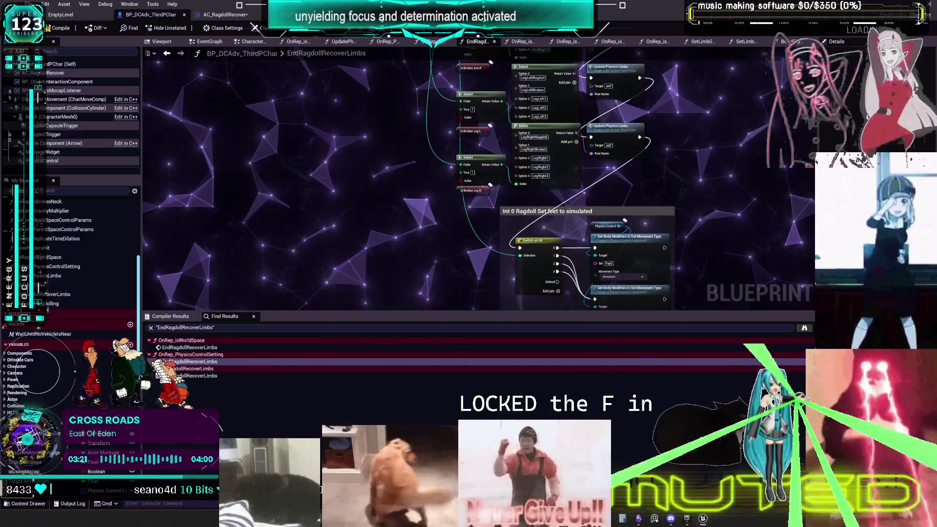
{"action": "left_click_drag", "start_coordinate": [428, 156], "coordinate": [438, 281]}
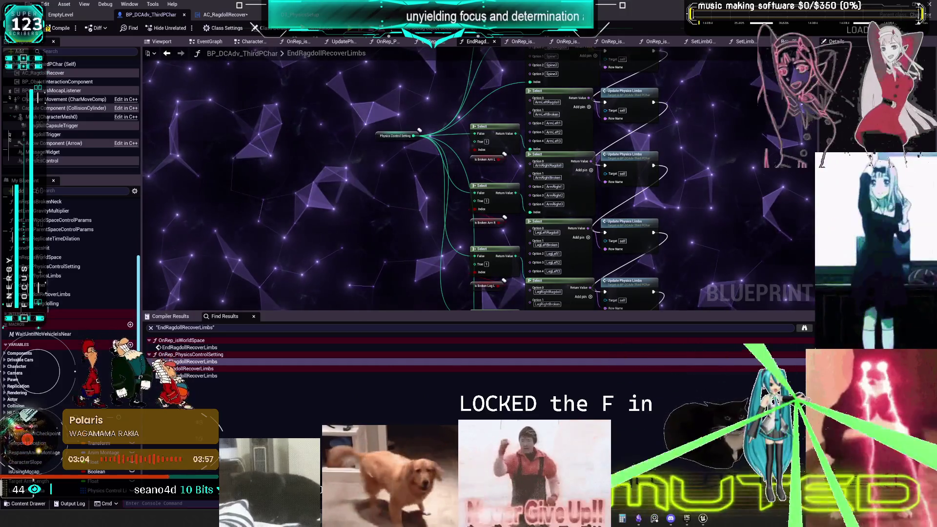
{"action": "left_click_drag", "start_coordinate": [344, 162], "coordinate": [448, 192]}
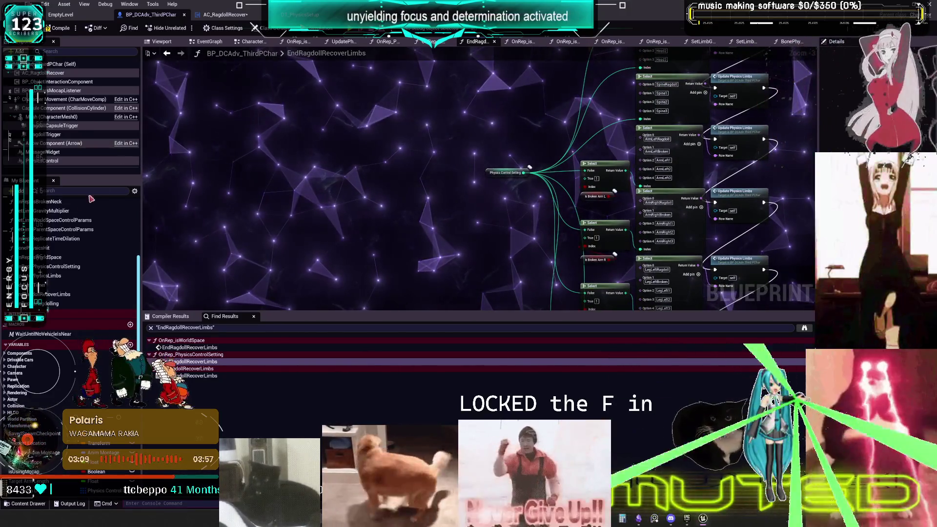
{"action": "scroll", "coordinate": [97, 195], "scroll_direction": "up", "scroll_amount": 5}
{"action": "scroll", "coordinate": [439, 166], "scroll_direction": "down", "scroll_amount": 2}
{"action": "scroll", "coordinate": [488, 153], "scroll_direction": "up", "scroll_amount": 2}
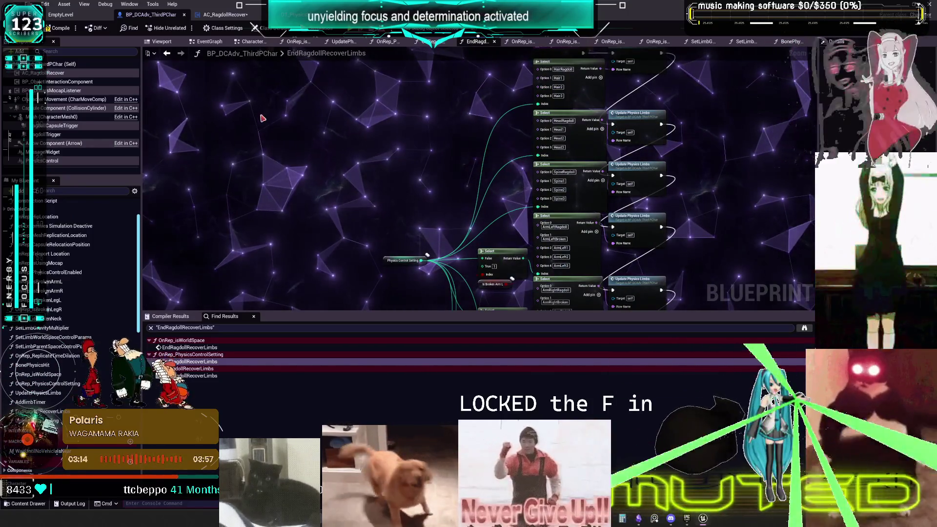
Add a comment titled 'How do the limbs update from ragdoll status'.
{"action": "key", "text": "c"}
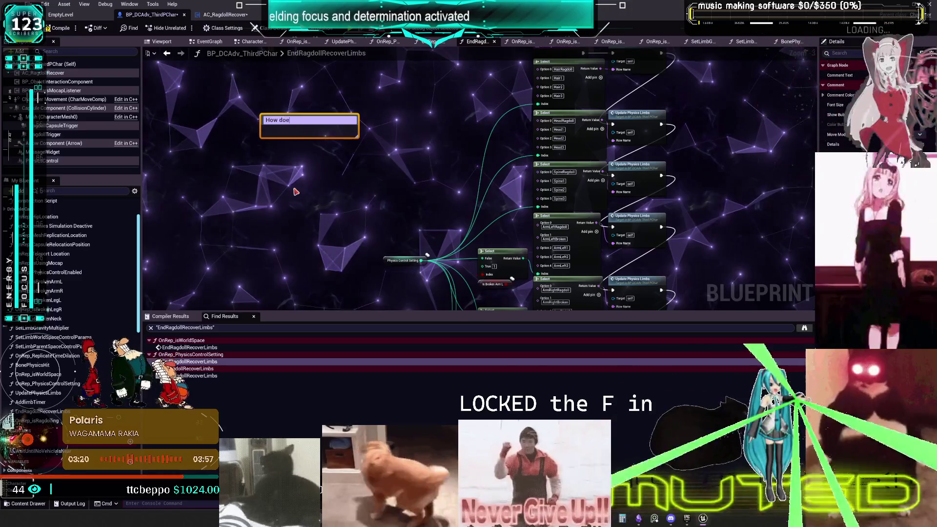
{"action": "type", "text": "e the limbs updat"}
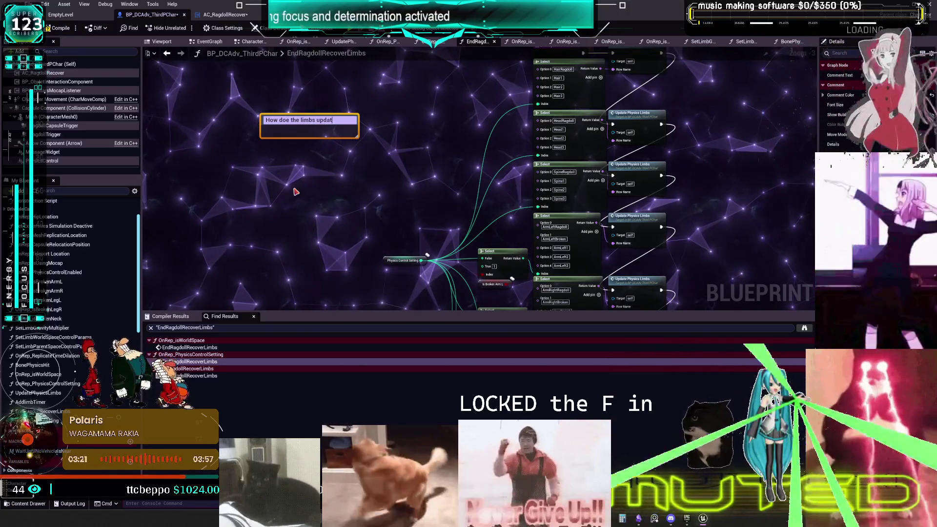
{"action": "type", "text": "e f"}
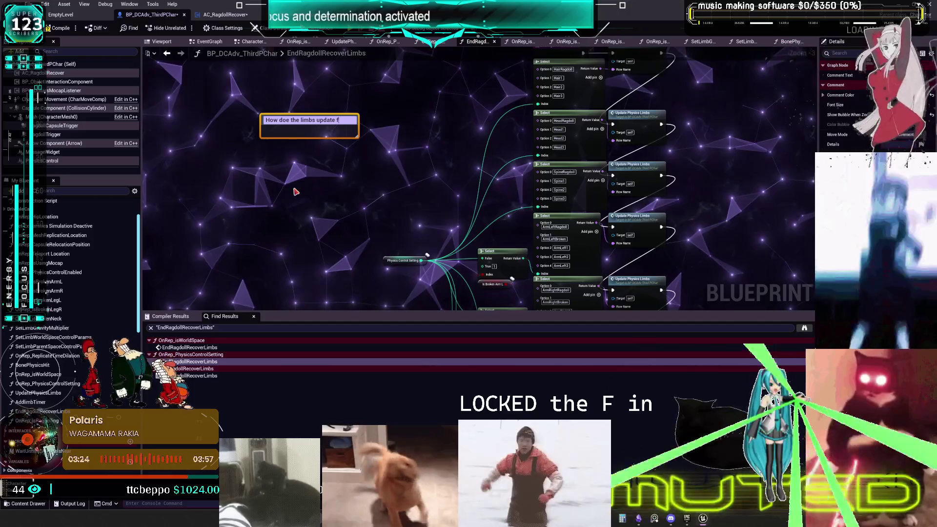
{"action": "type", "text": "rom ragdoll stat"}
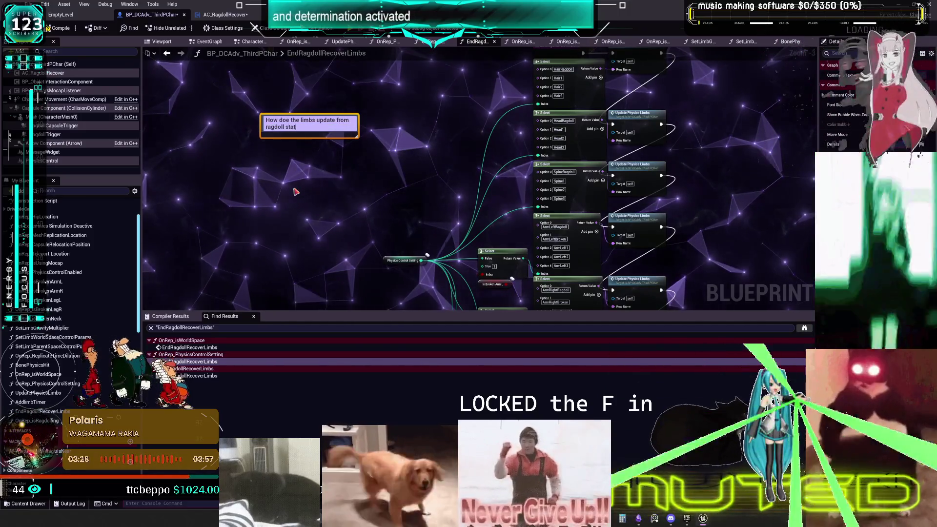
{"action": "type", "text": "us"}
{"action": "key", "text": "Return"}
Duplicate that comment and retitle the copy 'How do the limbs update from ragdoll ending and recovery'.
{"action": "key", "text": "ctrl+c"}
{"action": "key", "text": "ctrl+v"}
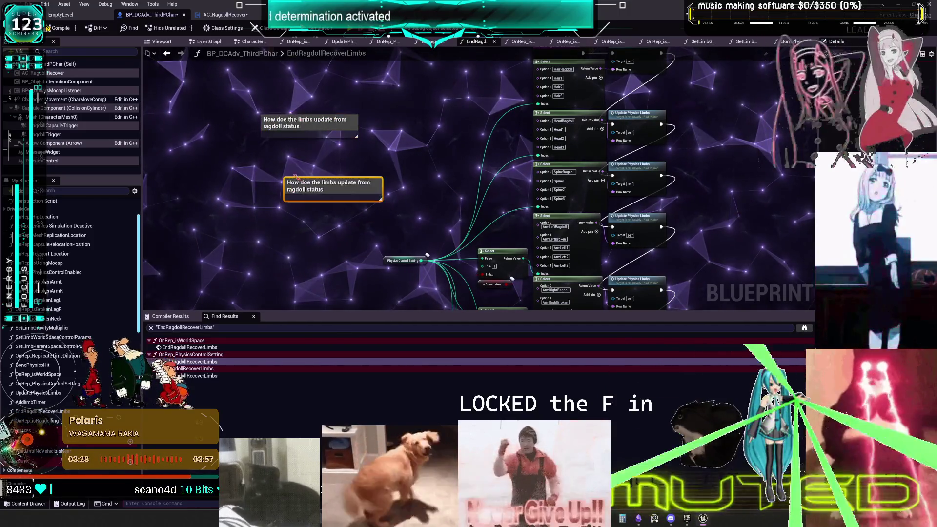
{"action": "double_click", "coordinate": [286, 120]}
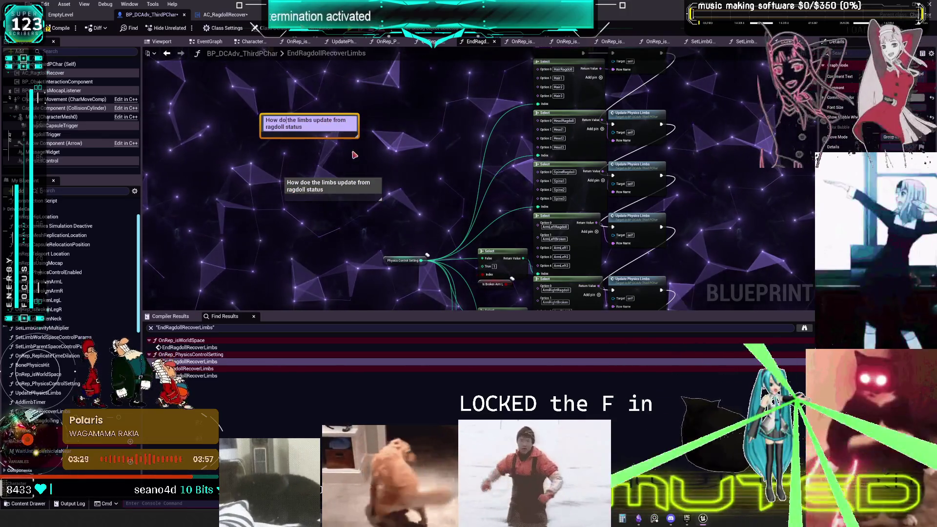
{"action": "left_click", "coordinate": [354, 154]}
{"action": "left_click", "coordinate": [310, 185]}
{"action": "key", "text": "BackSpace"}
{"action": "type", "text": "ending and rove"}
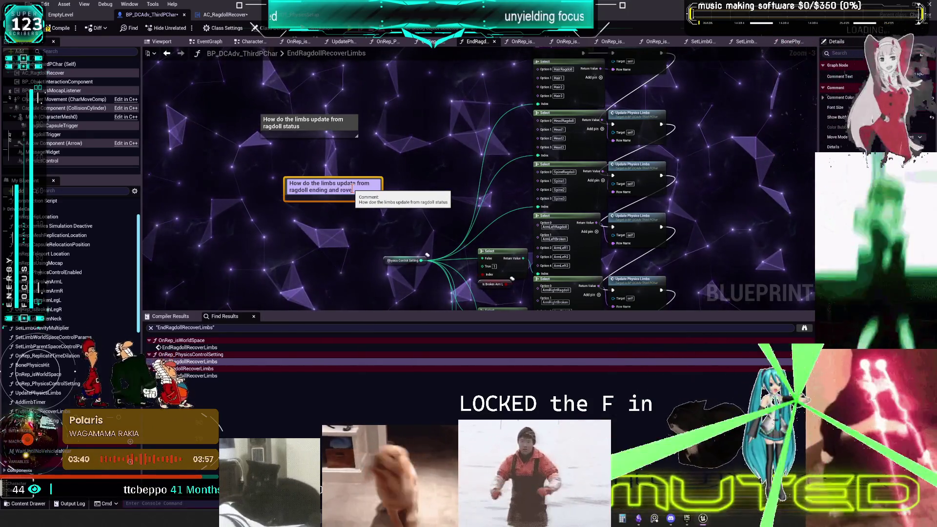
{"action": "key", "text": "BackSpace"}
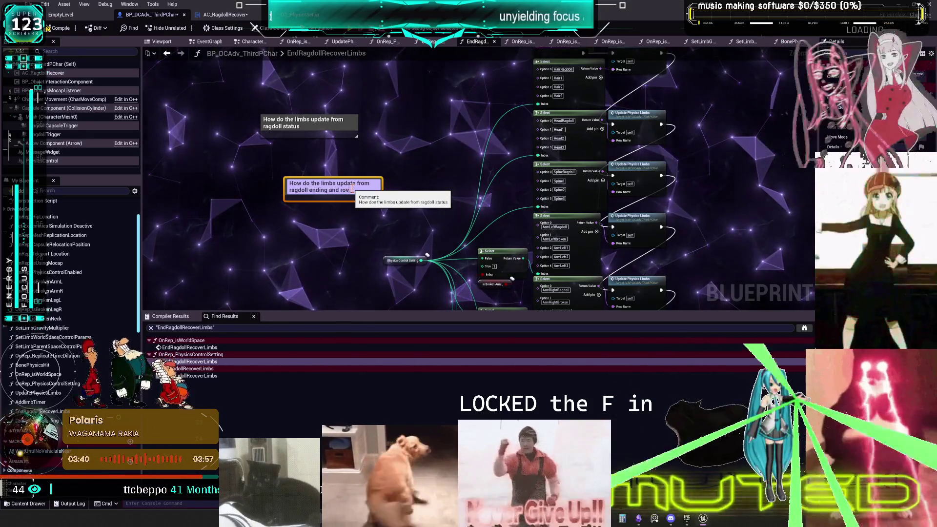
{"action": "type", "text": "ev"}
{"action": "type", "text": "very"}
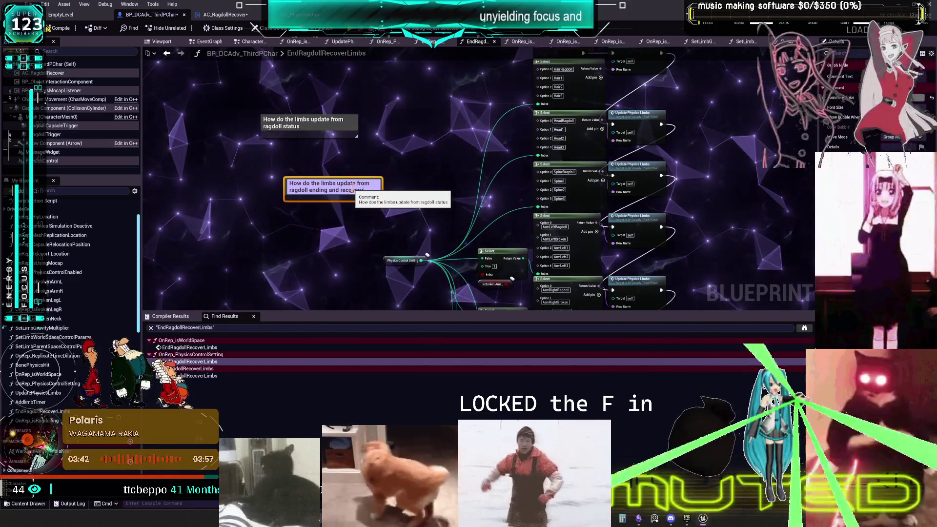
{"action": "key", "text": "Return"}
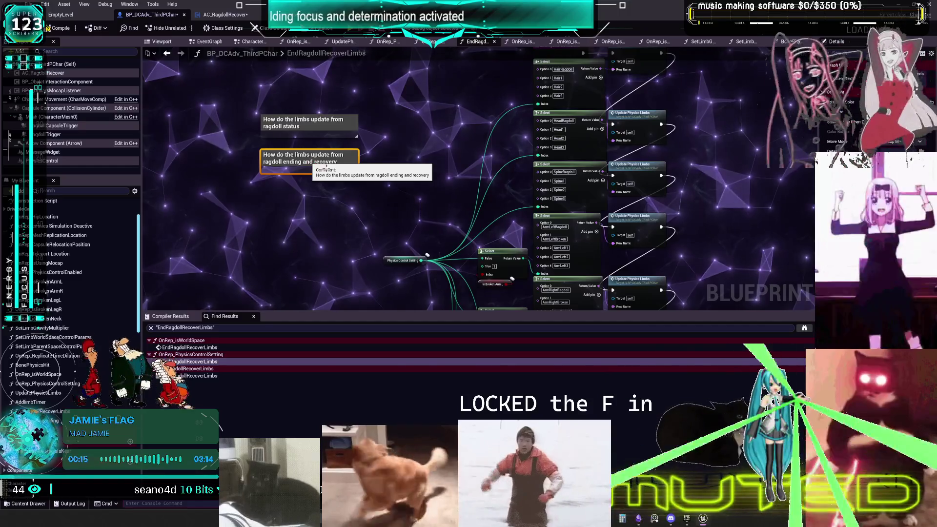
Duplicate the ragdoll status comment and retitle it 'what gets set to run on server'.
{"action": "left_click", "coordinate": [303, 122]}
{"action": "key", "text": "ctrl+c"}
{"action": "key", "text": "ctrl+v"}
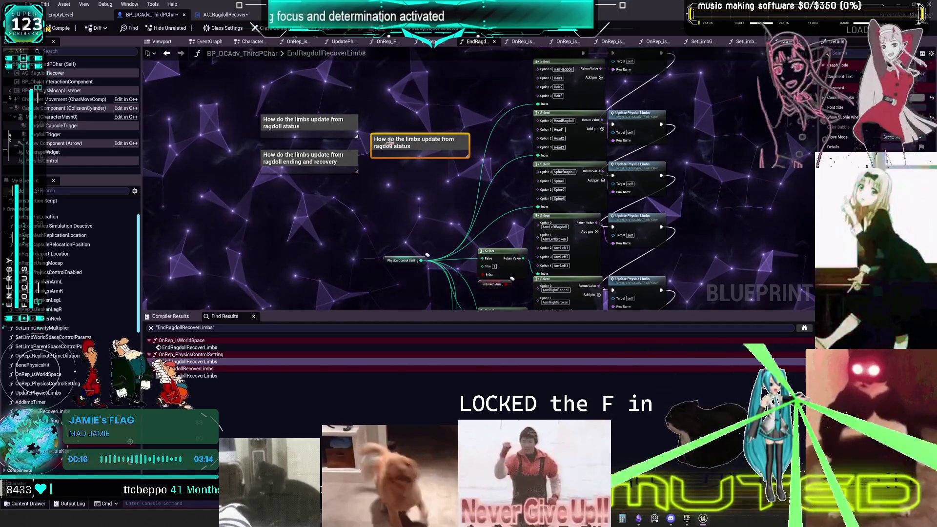
{"action": "type", "text": "what gets set to run on server"}
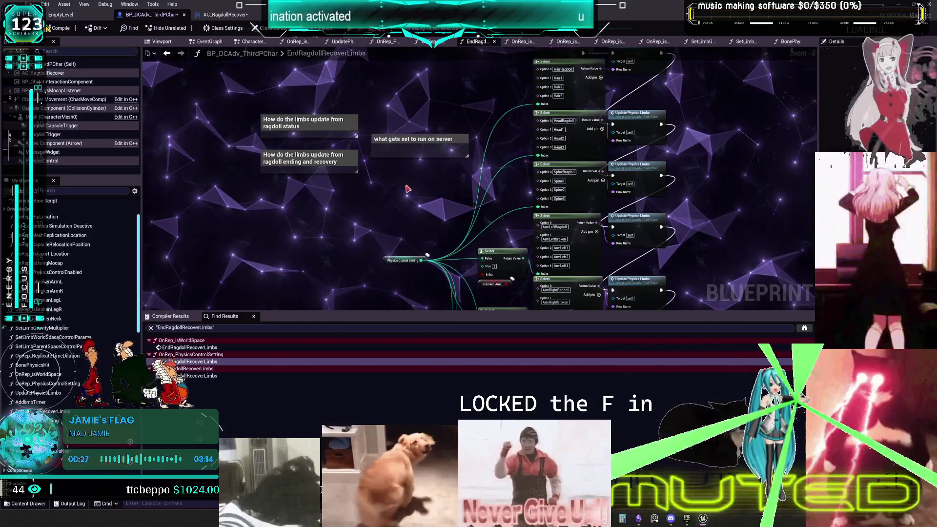
Paste another copy asking which function to nest in the rep notify, and nudge it into place.
{"action": "key", "text": "ctrl+v"}
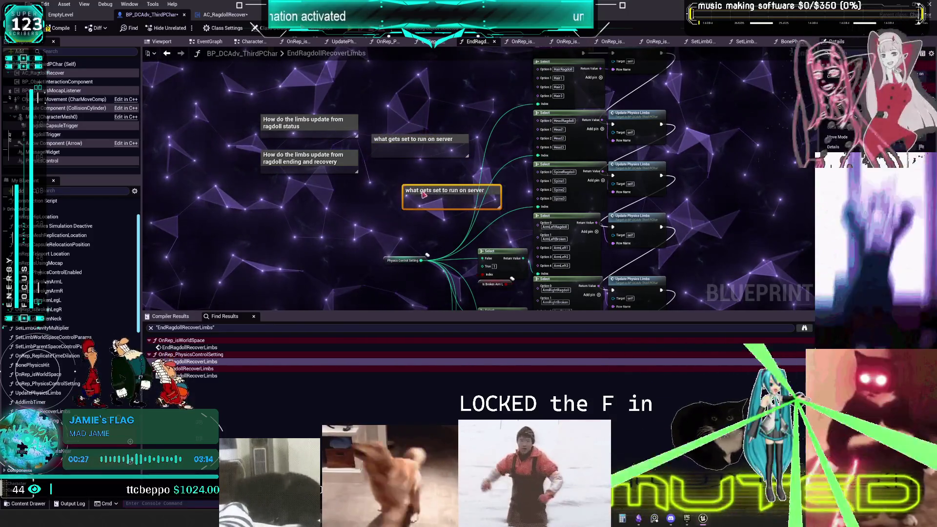
{"action": "type", "text": "function ca"}
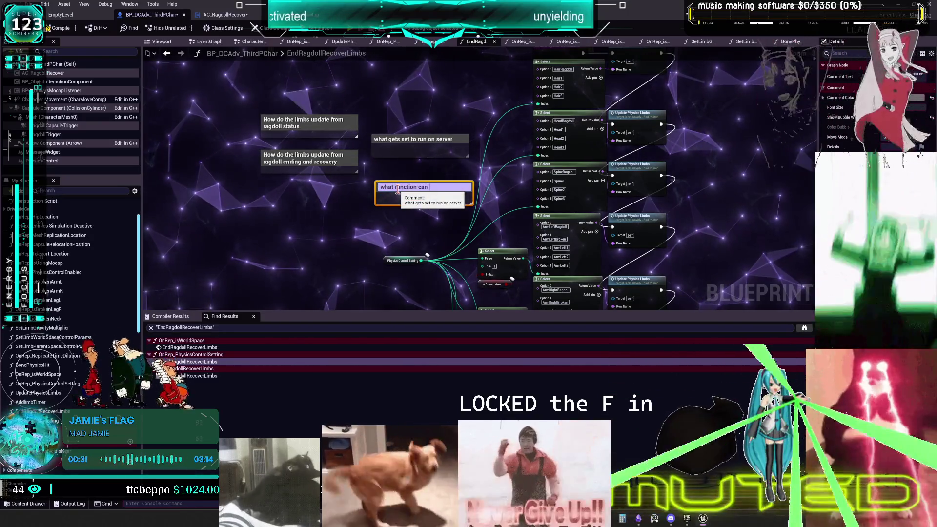
{"action": "type", "text": "nto the"}
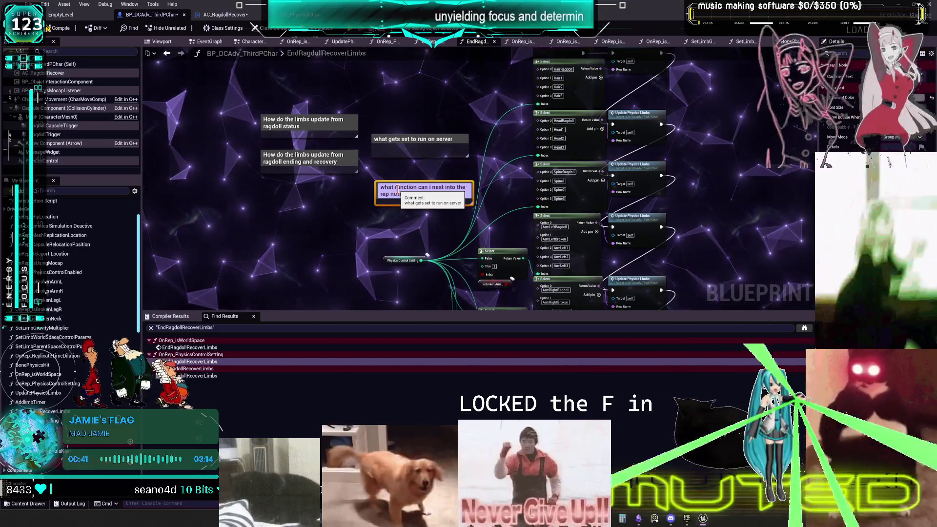
{"action": "type", "text": "the ragdoll event"}
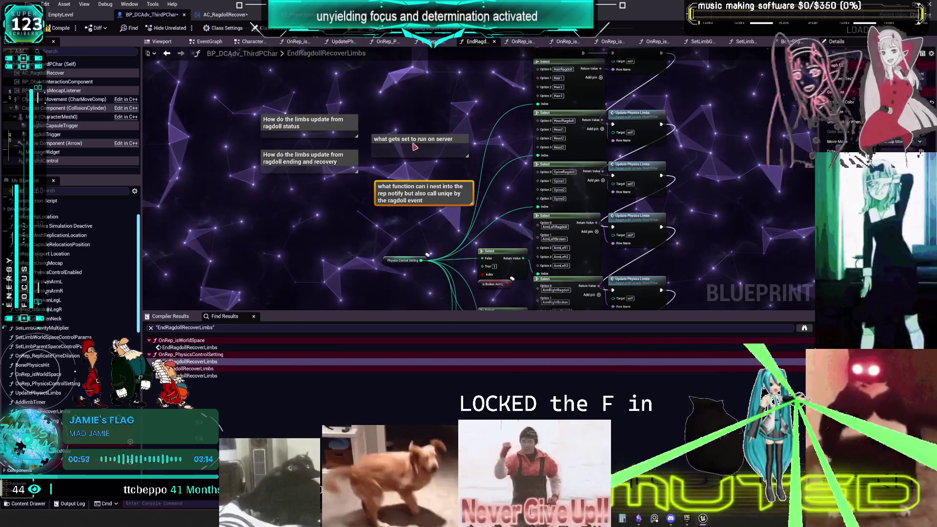
{"action": "left_click_drag", "start_coordinate": [420, 200], "coordinate": [415, 194]}
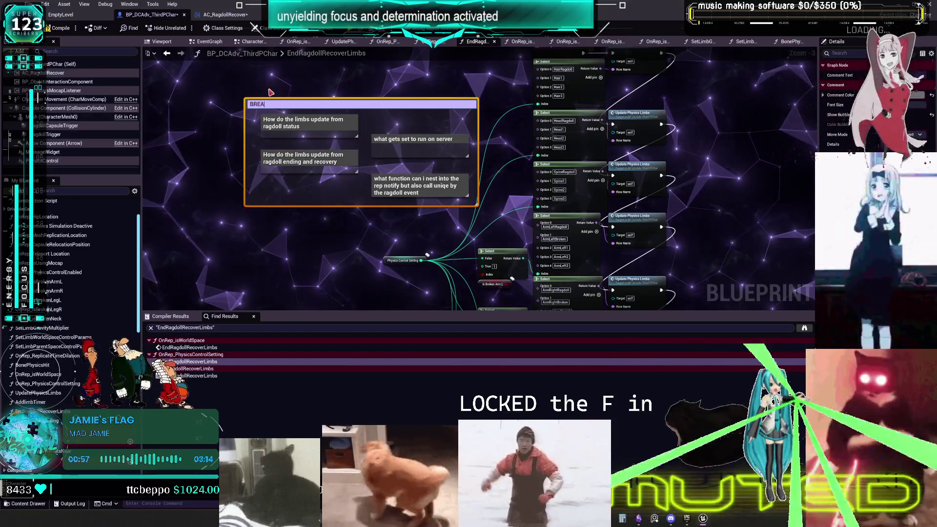
Title the enclosing group comment 'BREAK TIME, THINKING ABOUT:' and select it.
{"action": "type", "text": "AK TIME, "}
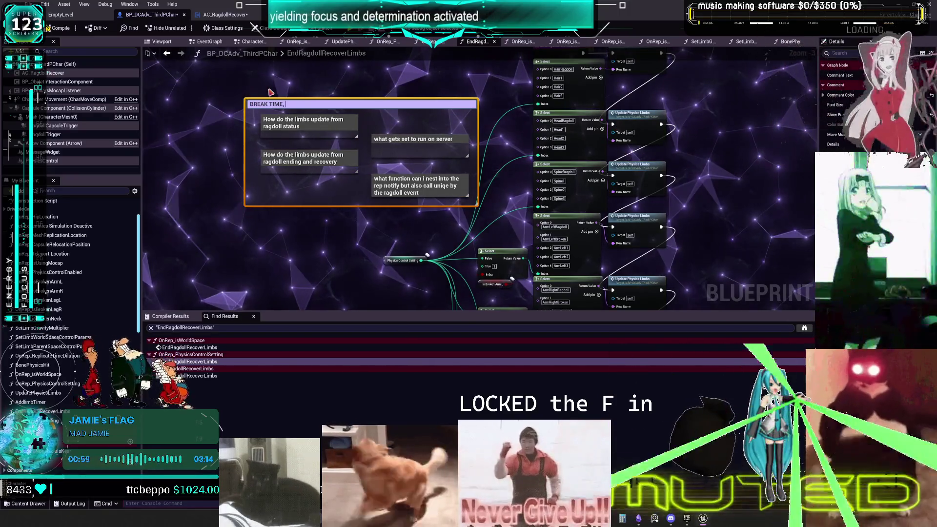
{"action": "type", "text": "THINKING ABOUT"}
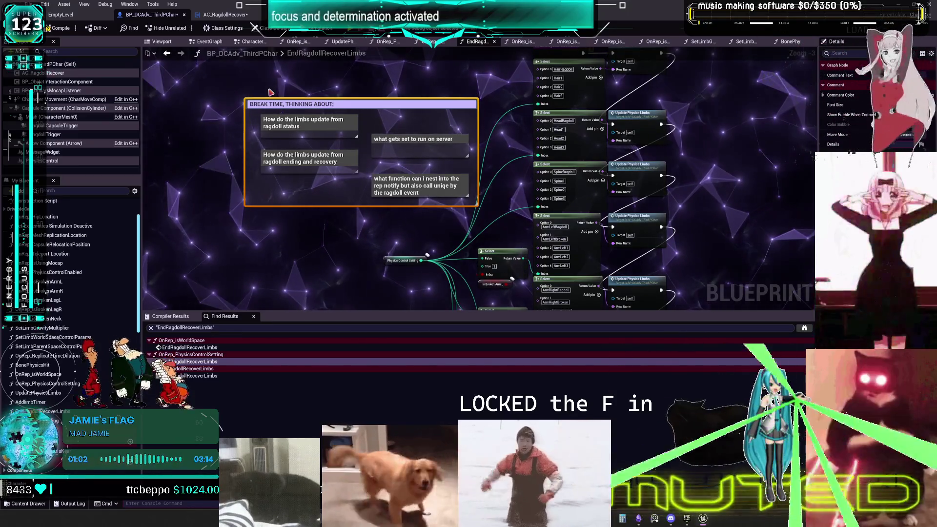
{"action": "left_click", "coordinate": [358, 204]}
{"action": "scroll", "coordinate": [358, 204], "scroll_direction": "up", "scroll_amount": 1}
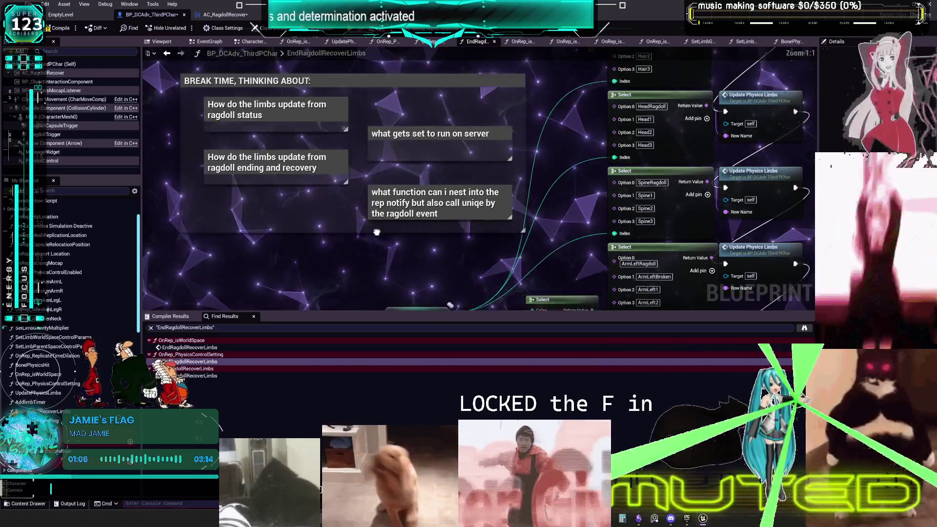
{"action": "scroll", "coordinate": [269, 88], "scroll_direction": "up", "scroll_amount": 1}
{"action": "left_click", "coordinate": [269, 88]}
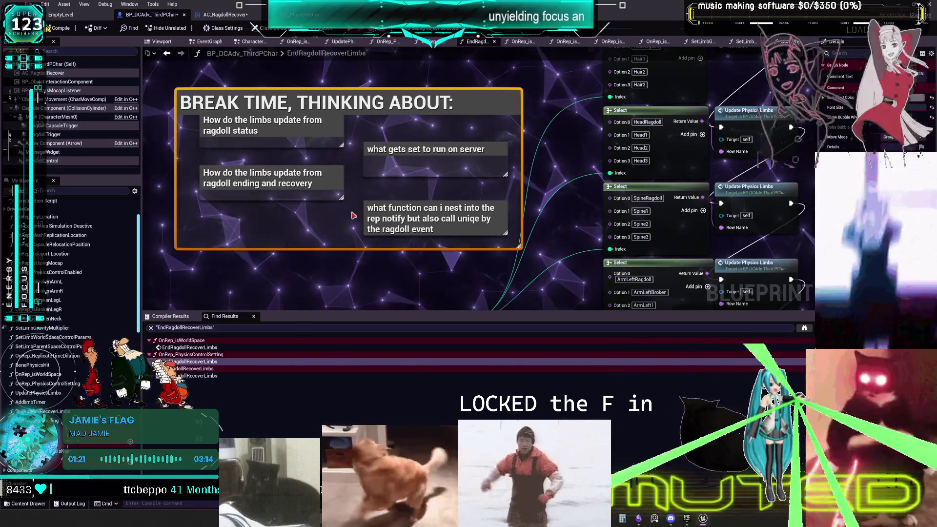
Duplicate the run-on-server comment, move it between the right-hand questions, and retitle it 'when does it need to be called'.
{"action": "left_click", "coordinate": [408, 146]}
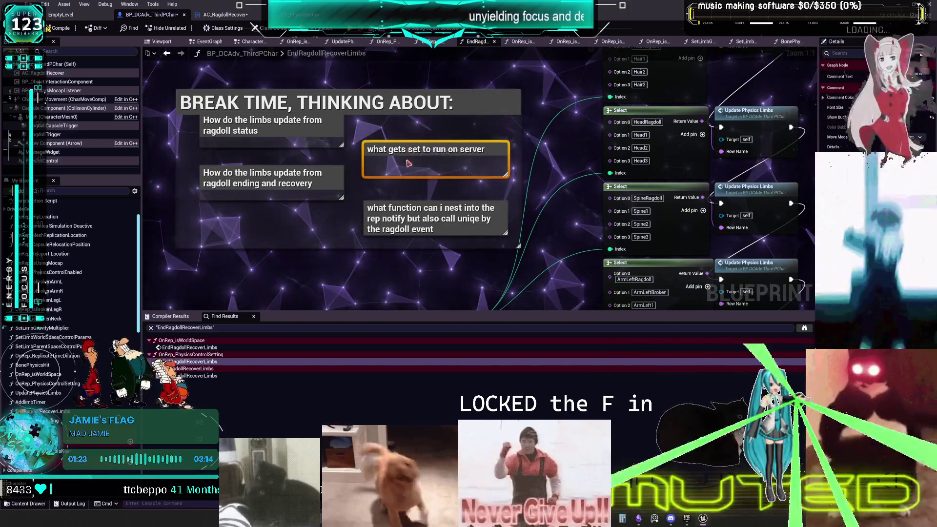
{"action": "key", "text": "ctrl+d"}
{"action": "left_click_drag", "start_coordinate": [426, 188], "coordinate": [385, 188]}
{"action": "double_click", "coordinate": [388, 186]}
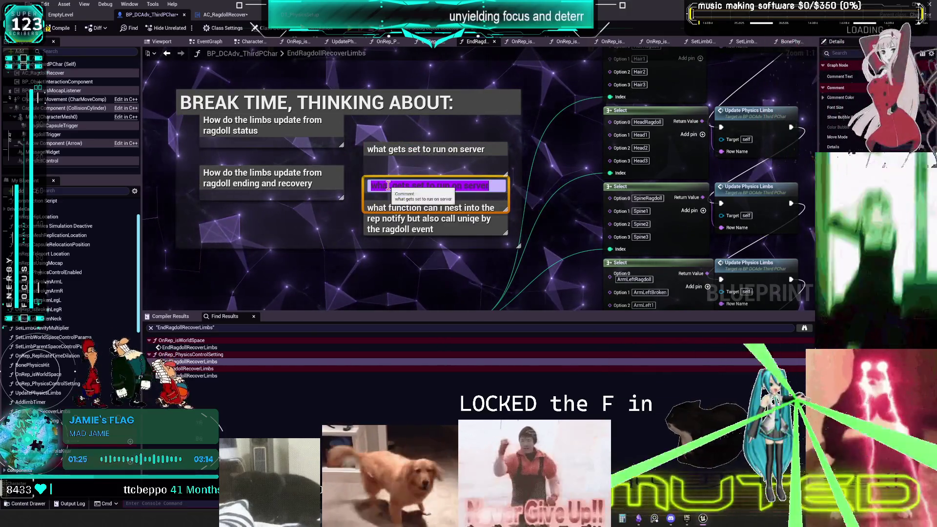
{"action": "type", "text": "WHEN"}
{"action": "key", "text": "BackSpace"}
{"action": "key", "text": "BackSpace"}
{"action": "key", "text": "BackSpace"}
{"action": "type", "text": "when to"}
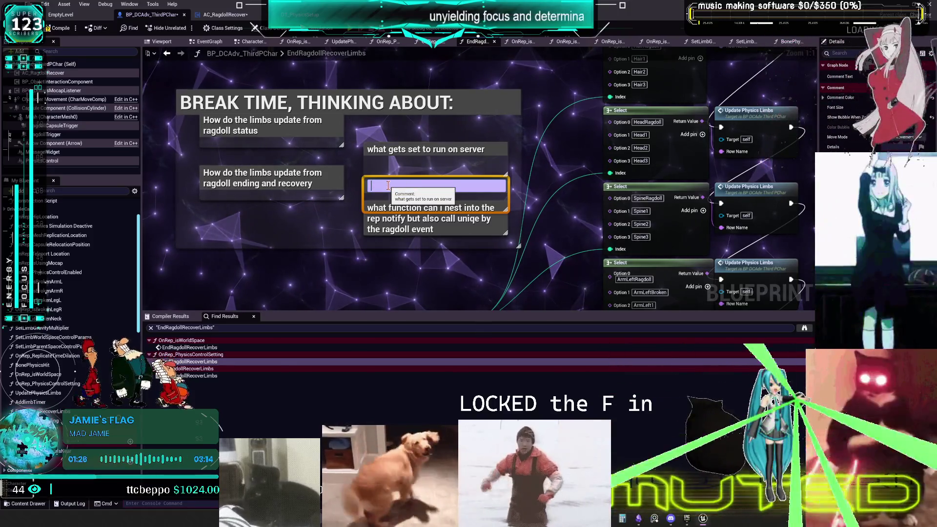
{"action": "key", "text": "BackSpace"}
{"action": "key", "text": "BackSpace"}
{"action": "type", "text": "does it beed"}
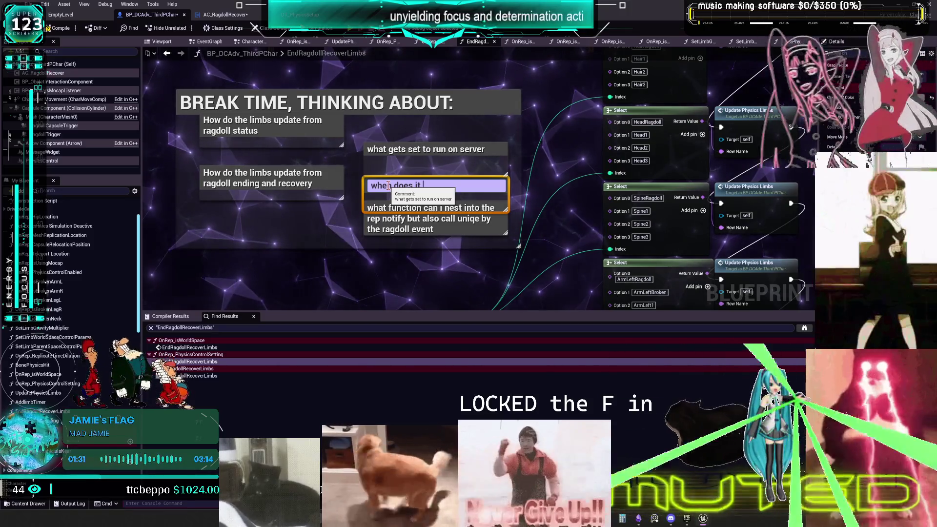
{"action": "type", "text": "need to be called"}
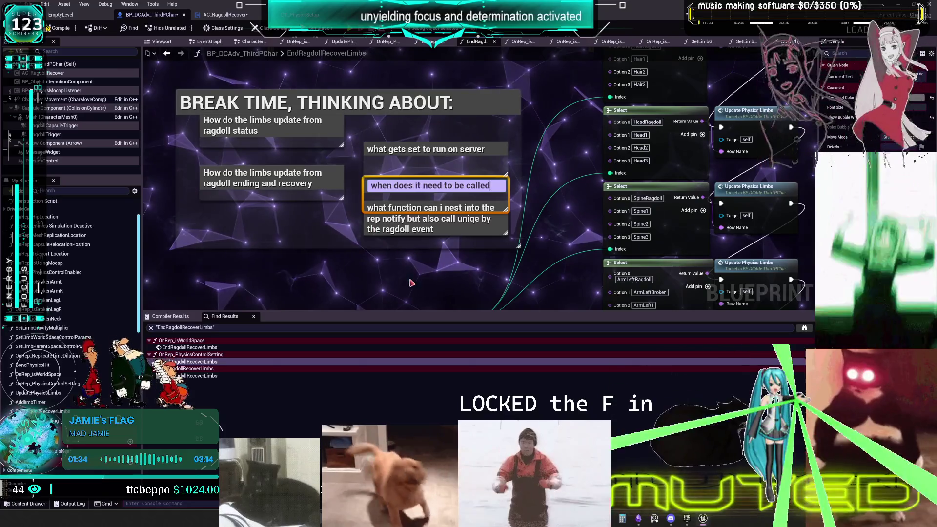
{"action": "left_click", "coordinate": [425, 248]}
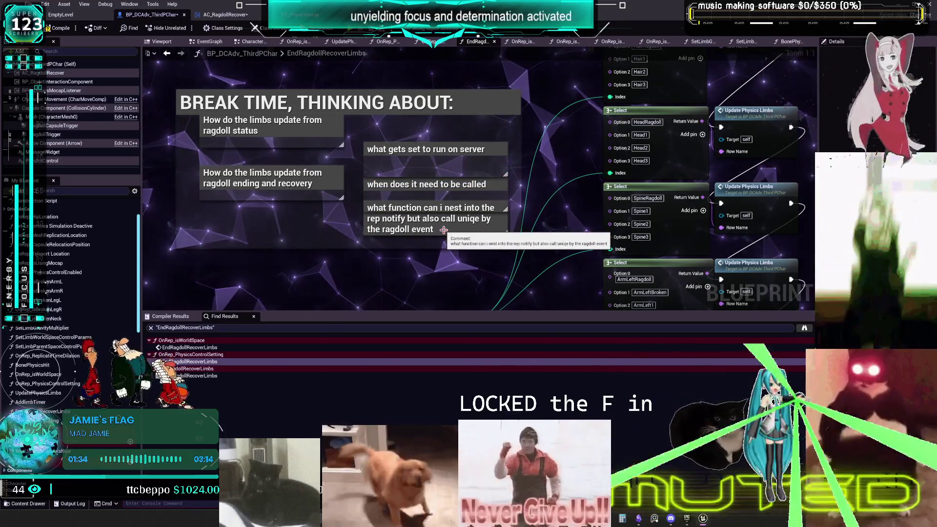
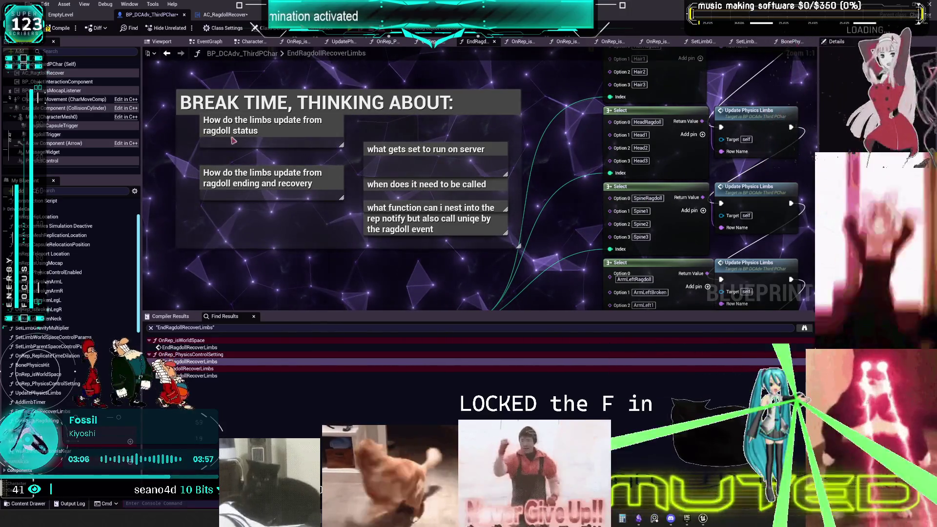
Open the DemoMap_Multiplayer level from DD_Vehicles_Advanced, saving the modified ragdoll assets first.
{"action": "left_click", "coordinate": [60, 14]}
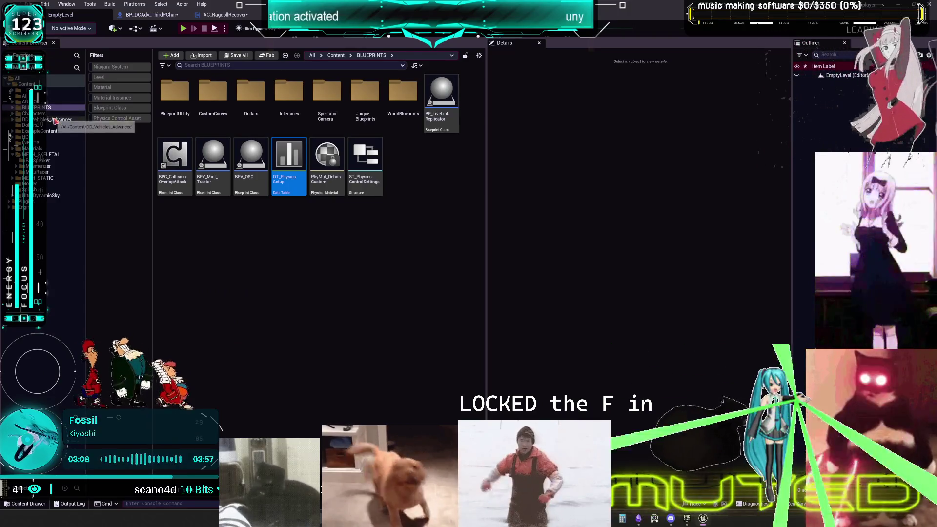
{"action": "left_click", "coordinate": [56, 120]}
{"action": "left_click", "coordinate": [121, 79]}
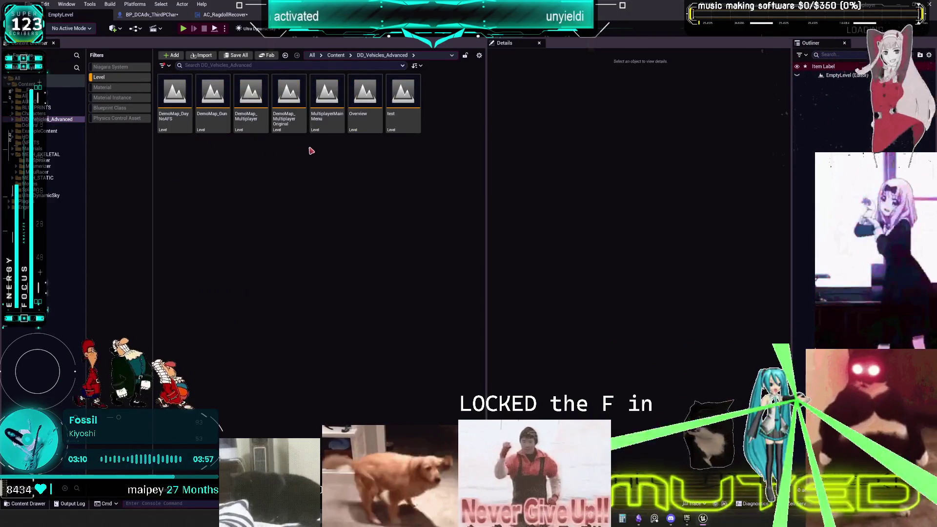
{"action": "double_click", "coordinate": [251, 97]}
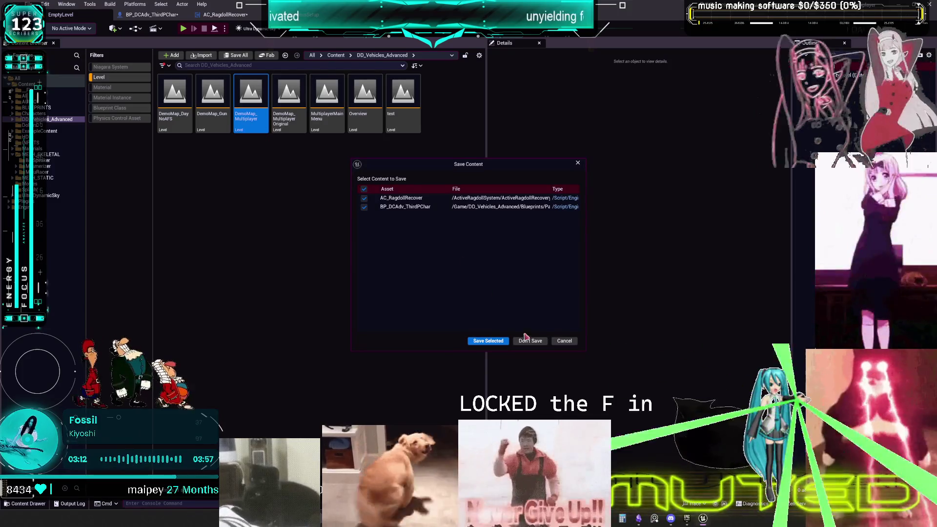
{"action": "left_click", "coordinate": [488, 341]}
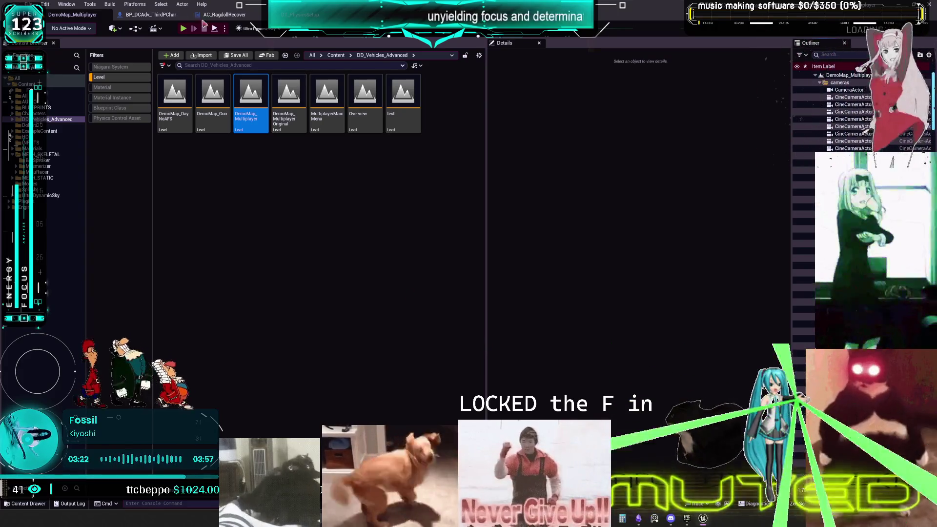
Check the multiplayer Net Mode in the Play options menu.
{"action": "left_click", "coordinate": [225, 28]}
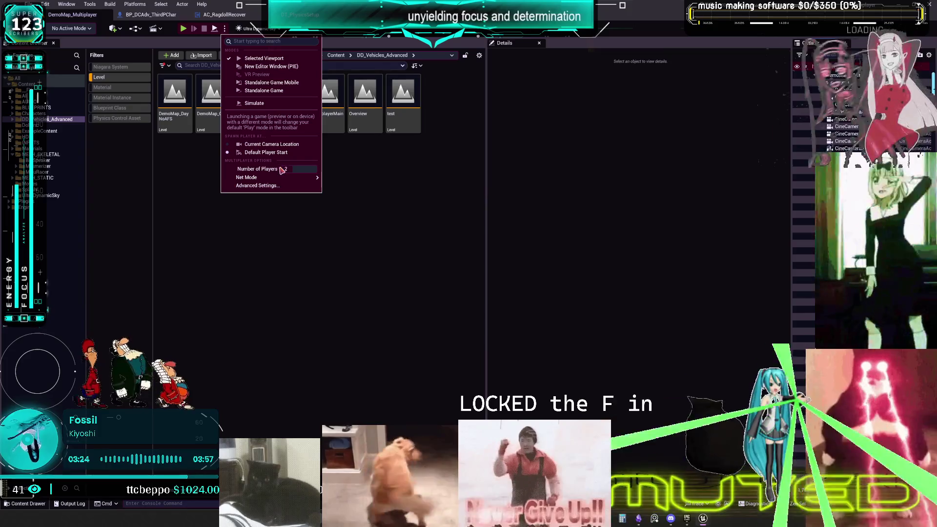
{"action": "mouse_move", "coordinate": [272, 179]}
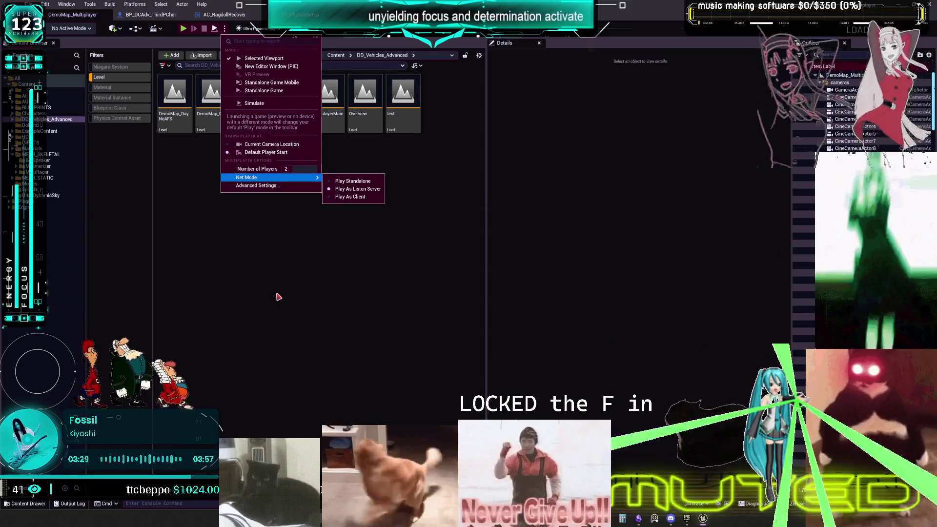
{"action": "left_click", "coordinate": [407, 286]}
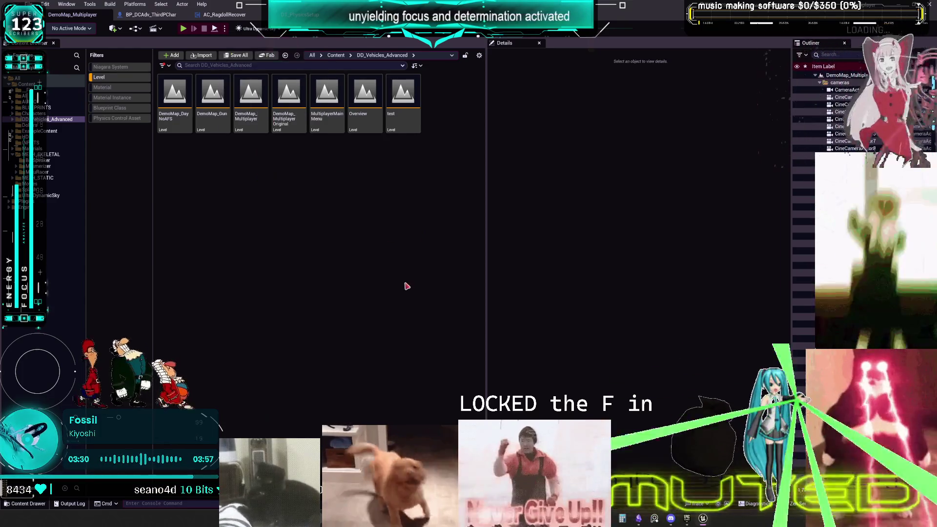
Swap the Level filter for Blueprint Class and open the BP_DCAdv_ThirdPChar blueprint.
{"action": "left_click", "coordinate": [109, 80]}
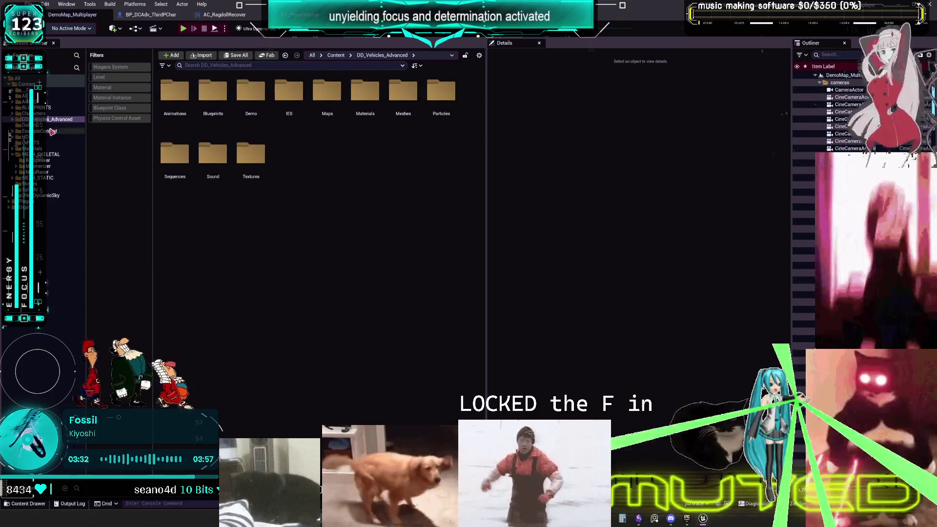
{"action": "left_click", "coordinate": [128, 108]}
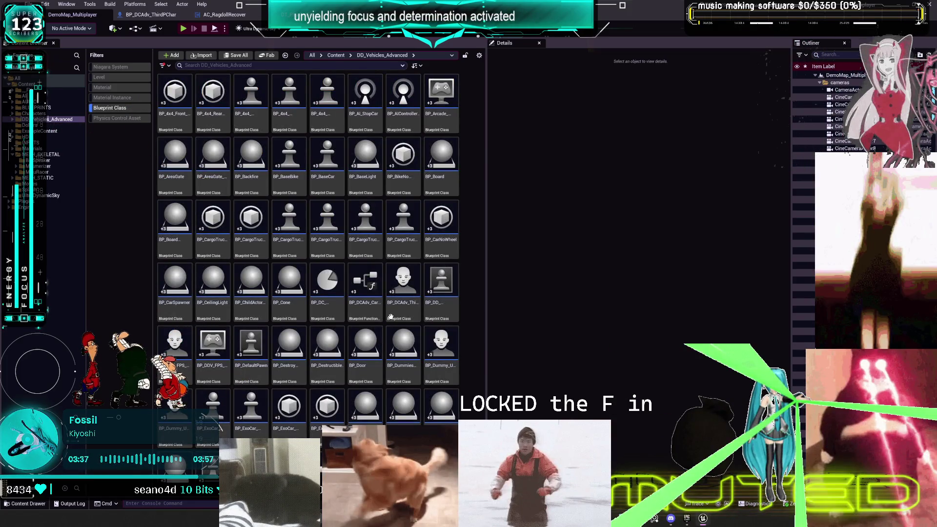
{"action": "left_click", "coordinate": [400, 293]}
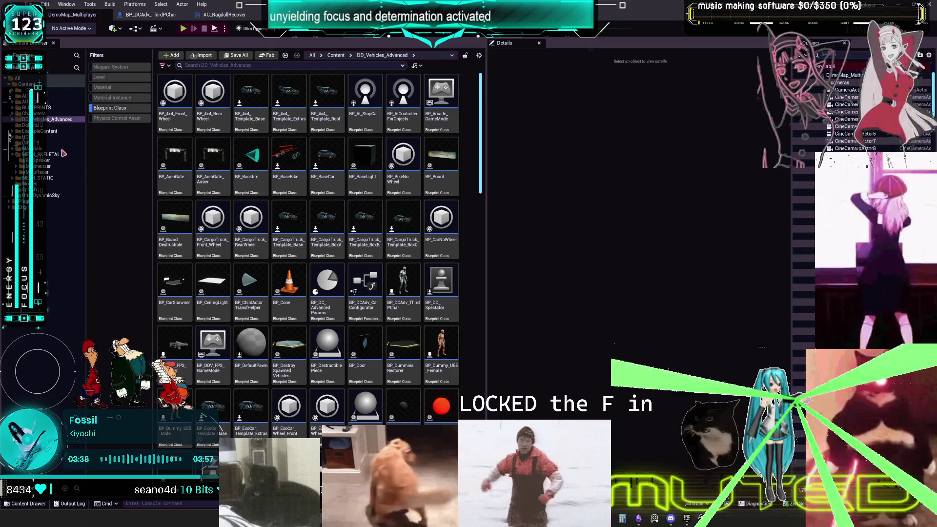
{"action": "right_click", "coordinate": [393, 271]}
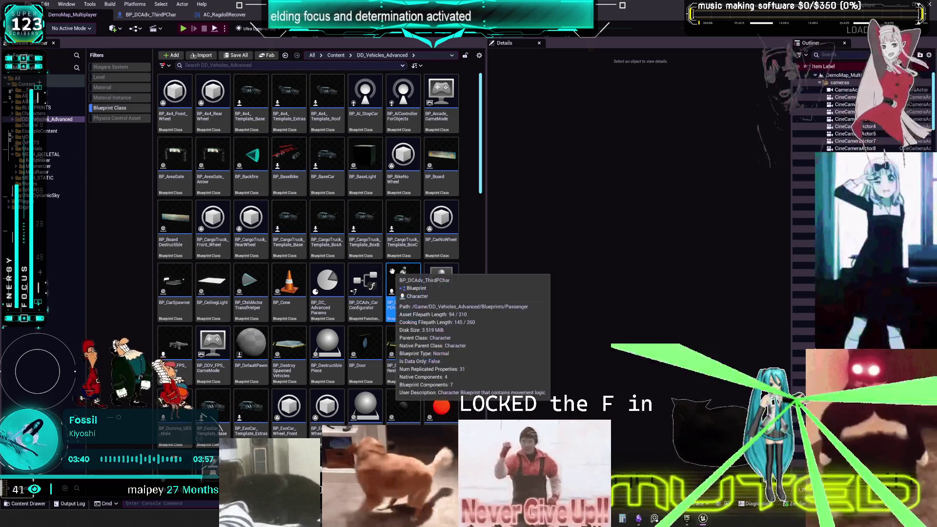
{"action": "key", "text": "Escape"}
{"action": "double_click", "coordinate": [405, 279]}
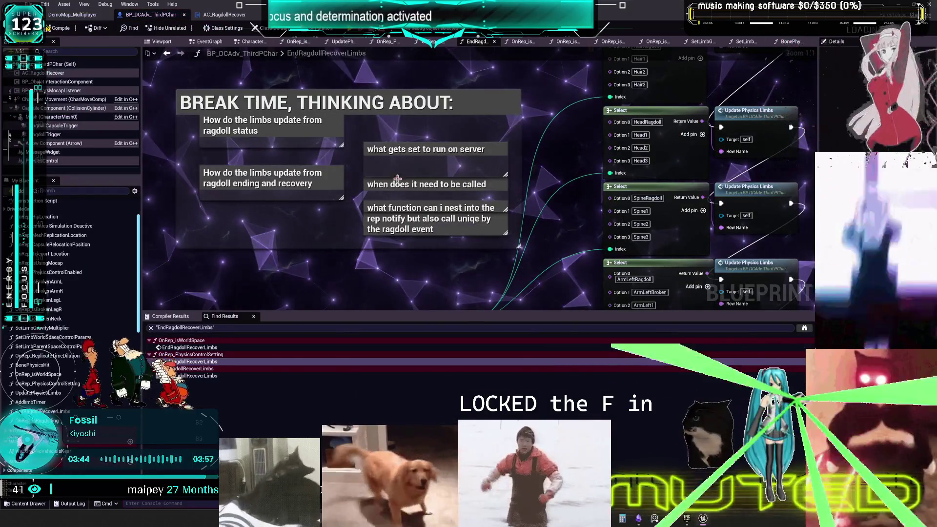
Duplicate the 'ragdoll status' comment and enlarge the copy downward.
{"action": "left_click_drag", "start_coordinate": [323, 173], "coordinate": [478, 200]}
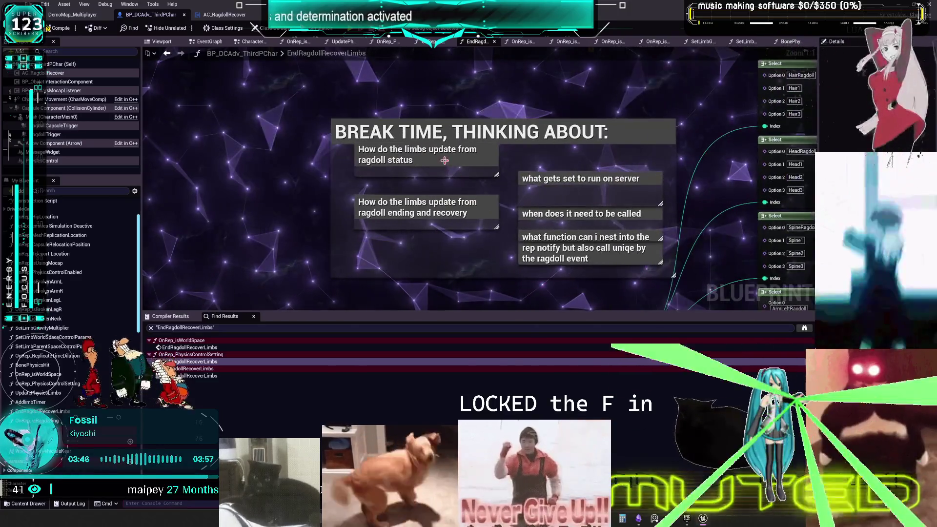
{"action": "left_click", "coordinate": [424, 147]}
{"action": "mouse_move", "coordinate": [208, 182]}
{"action": "left_mouse_down"}
{"action": "mouse_move", "coordinate": [344, 132]}
{"action": "mouse_move", "coordinate": [312, 127]}
{"action": "left_mouse_up"}
{"action": "key", "text": "ctrl+c"}
{"action": "key", "text": "ctrl+v"}
{"action": "double_click", "coordinate": [362, 137]}
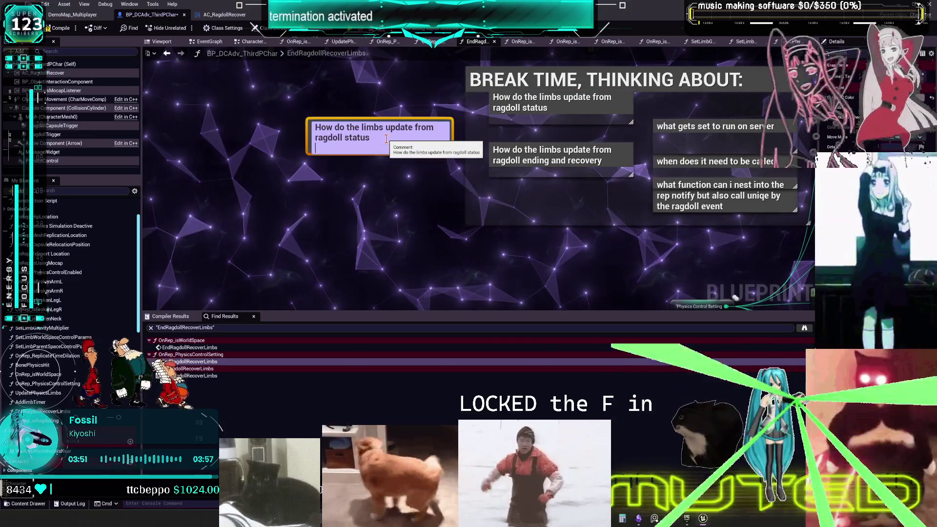
{"action": "left_click", "coordinate": [391, 160]}
{"action": "left_click", "coordinate": [390, 159]}
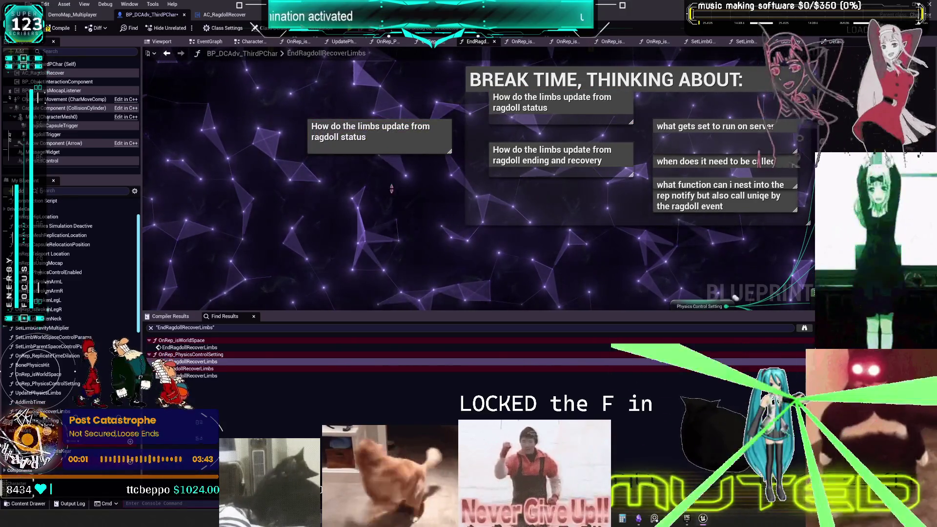
{"action": "left_click_drag", "start_coordinate": [390, 153], "coordinate": [390, 253]}
Write 'isragdoll switches all controls not enabled/ enabled' in the enlarged comment.
{"action": "double_click", "coordinate": [381, 144]}
{"action": "left_click", "coordinate": [390, 154]}
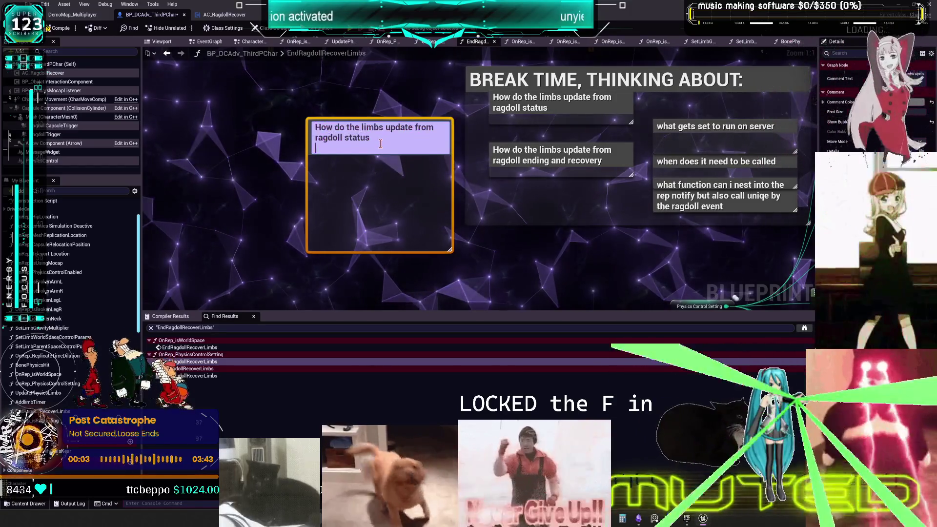
{"action": "double_click", "coordinate": [391, 151]}
{"action": "type", "text": "isragdoll switches all controls not"}
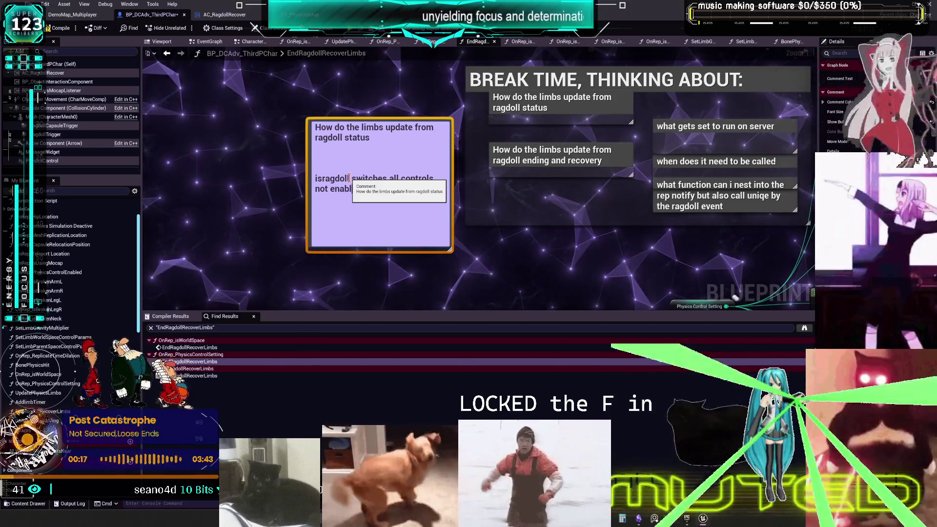
{"action": "type", "text": "enabled"}
{"action": "left_click", "coordinate": [263, 209]}
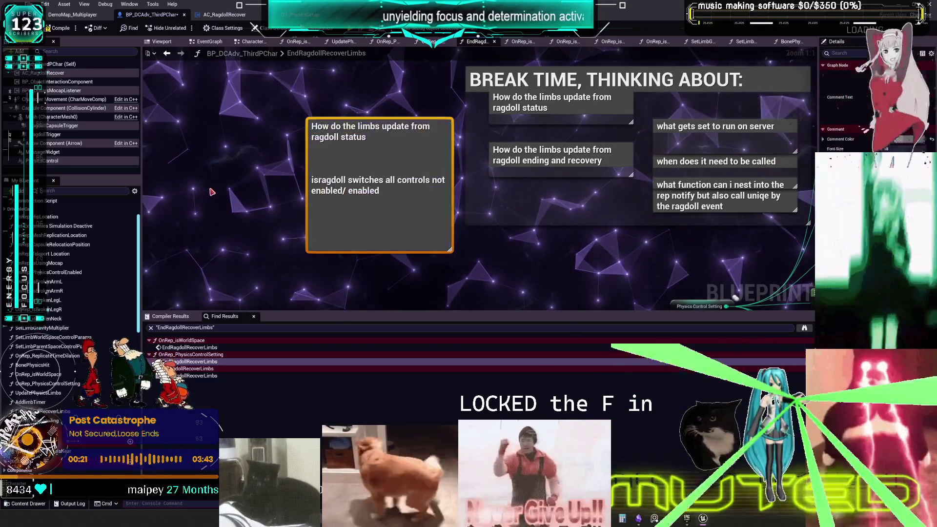
{"action": "key", "text": "ctrl+d"}
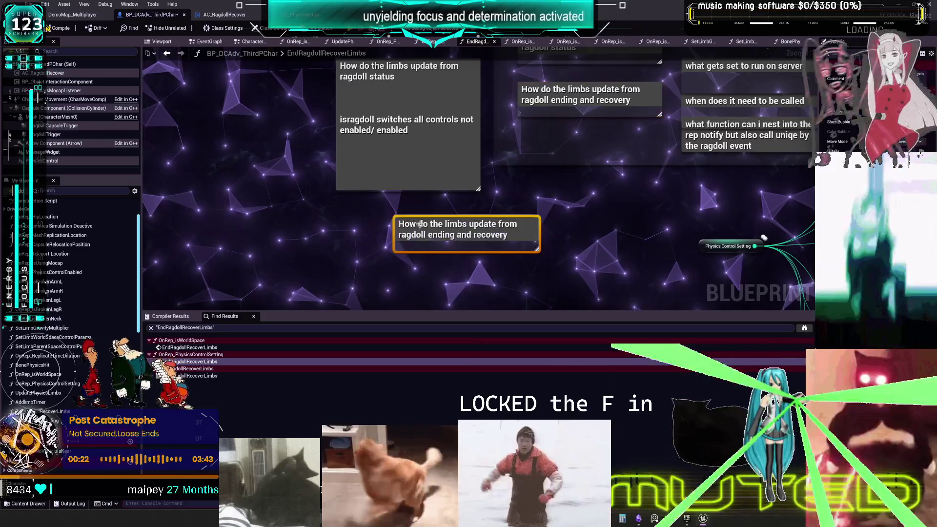
Place the copied recovery comment below the status note and retitle it 'make this flopflop debug key'.
{"action": "left_click_drag", "start_coordinate": [377, 233], "coordinate": [371, 217]}
{"action": "double_click", "coordinate": [371, 217]}
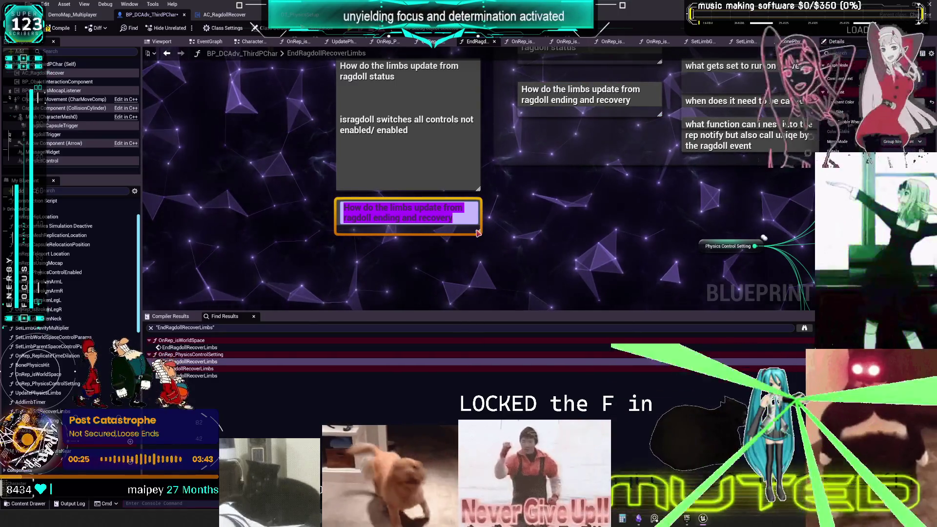
{"action": "left_click", "coordinate": [364, 293]}
{"action": "left_click_drag", "start_coordinate": [478, 233], "coordinate": [484, 307]}
{"action": "double_click", "coordinate": [405, 209]}
{"action": "type", "text": "make this"}
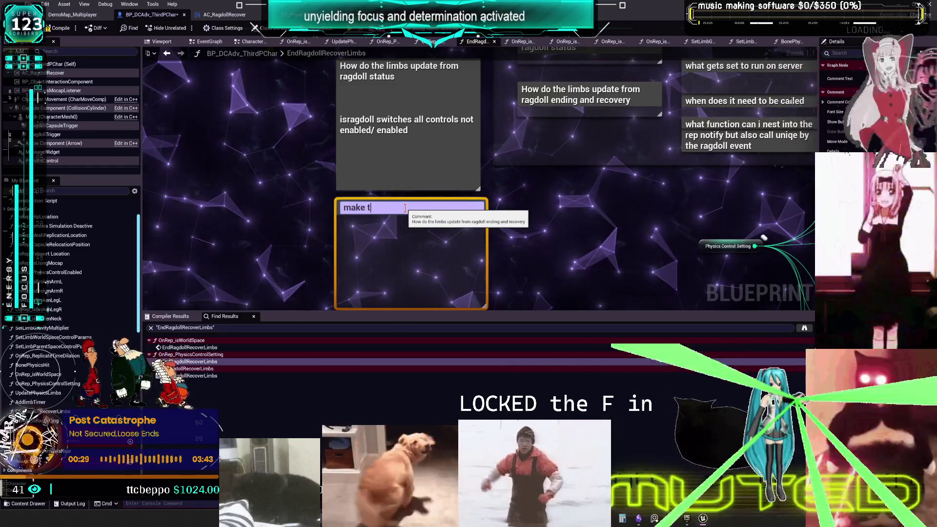
{"action": "type", "text": " flopflop debug key"}
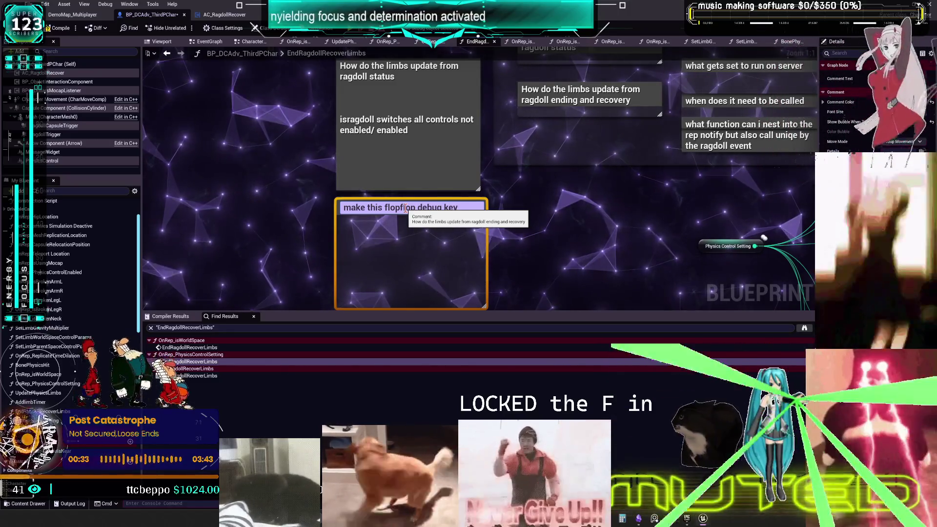
Shrink the flopflop debug key note so it sits inside the ragdoll status comment.
{"action": "left_click", "coordinate": [530, 238]}
{"action": "left_click_drag", "start_coordinate": [454, 280], "coordinate": [455, 244]}
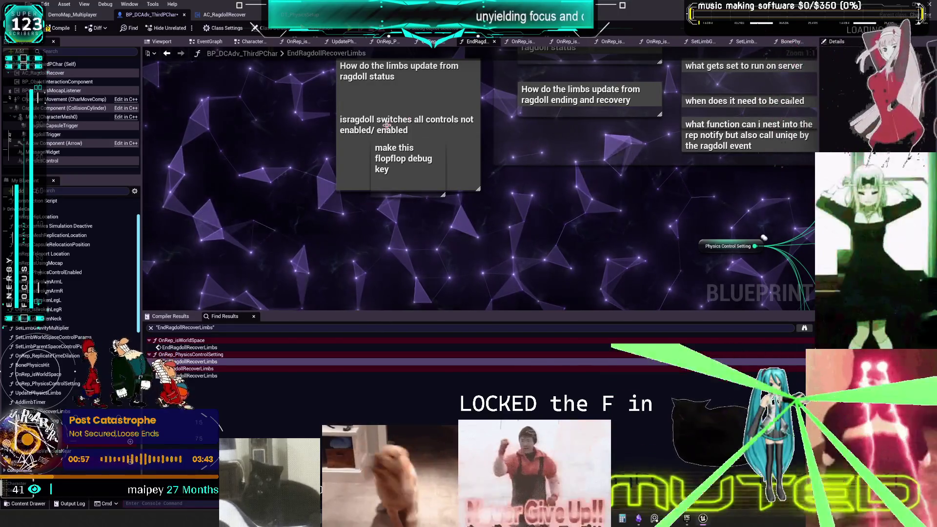
{"action": "left_click", "coordinate": [399, 166]}
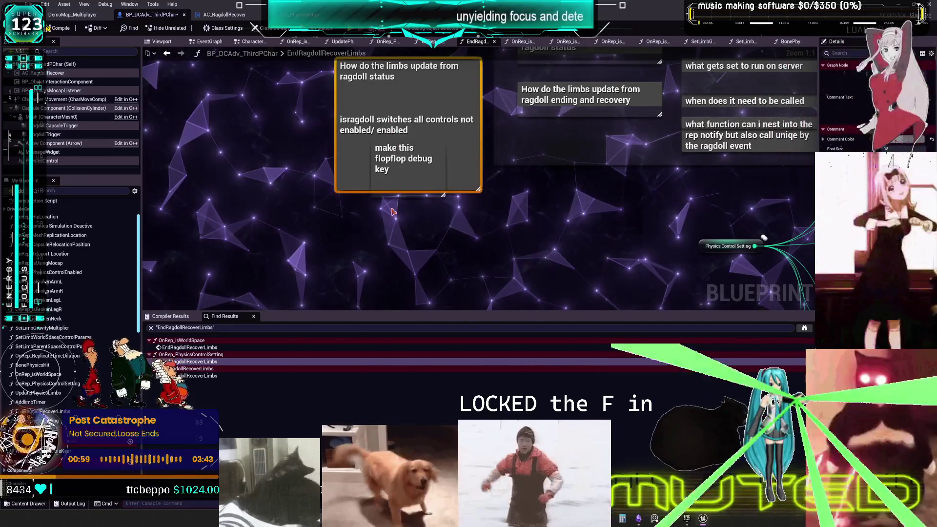
Add a copied comment reading 'when ragdoll ends the controls are enabled based off what their status is in the isbrokenbool'.
{"action": "left_click", "coordinate": [559, 105]}
{"action": "key", "text": "ctrl+c"}
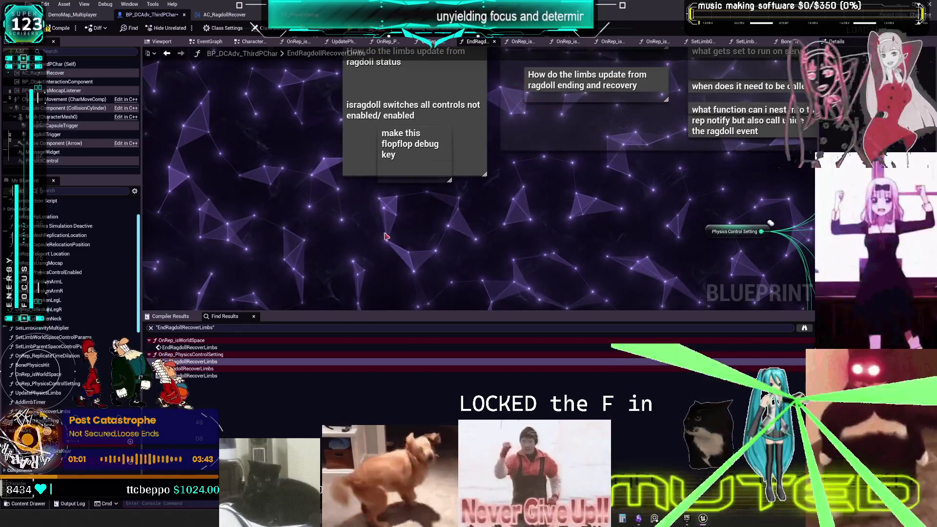
{"action": "key", "text": "ctrl+v"}
{"action": "double_click", "coordinate": [393, 222]}
{"action": "type", "text": "wh"}
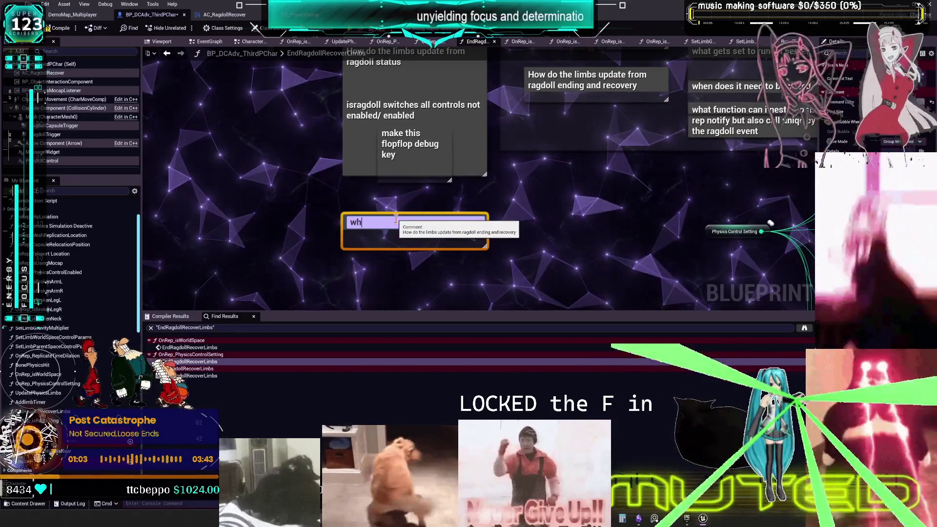
{"action": "type", "text": "en ragdoll en"}
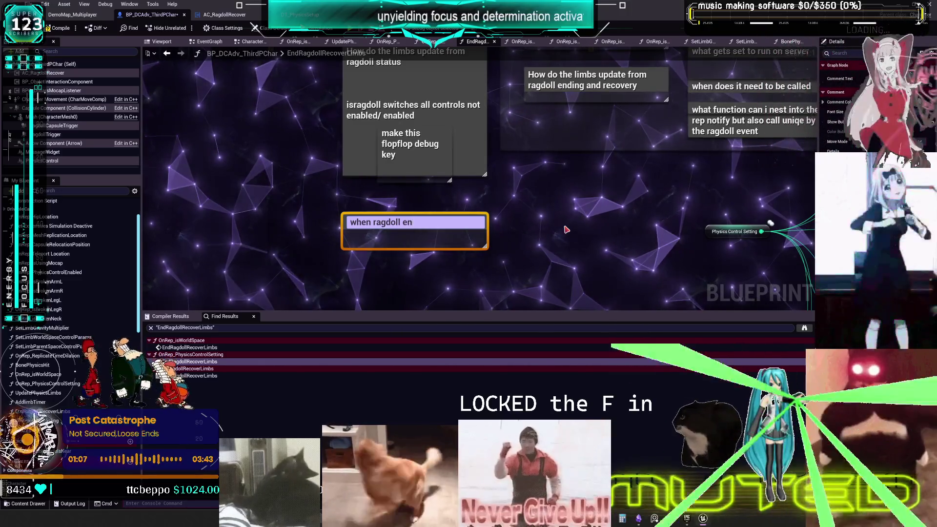
{"action": "type", "text": "ds the controls"}
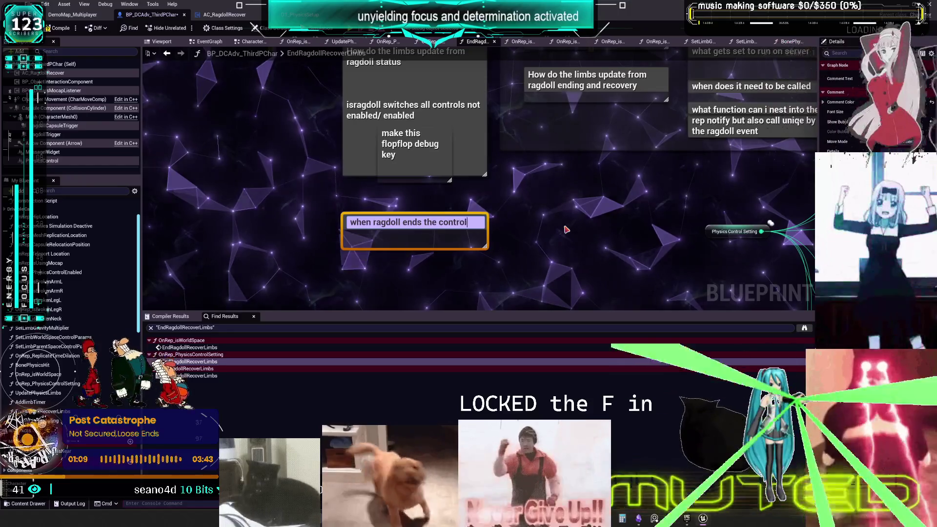
{"action": "type", "text": " are enabled based off what t"}
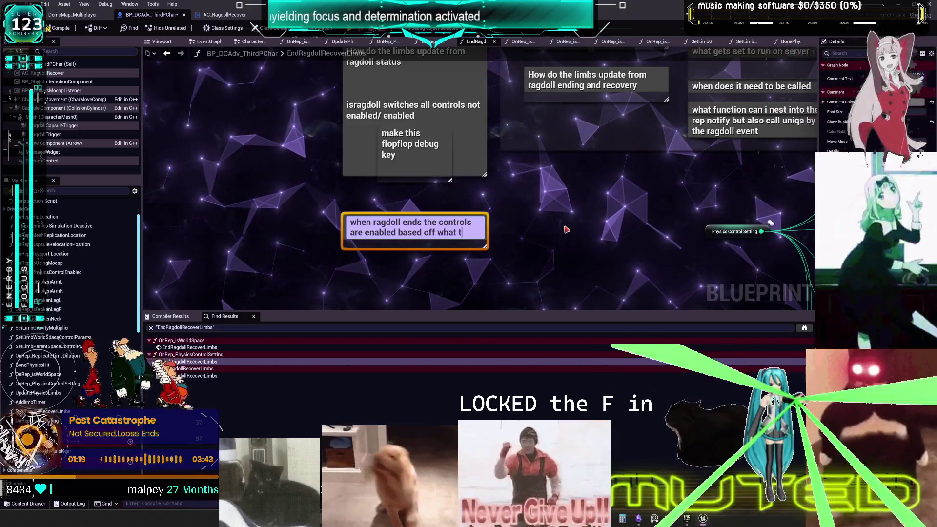
{"action": "type", "text": "us is"}
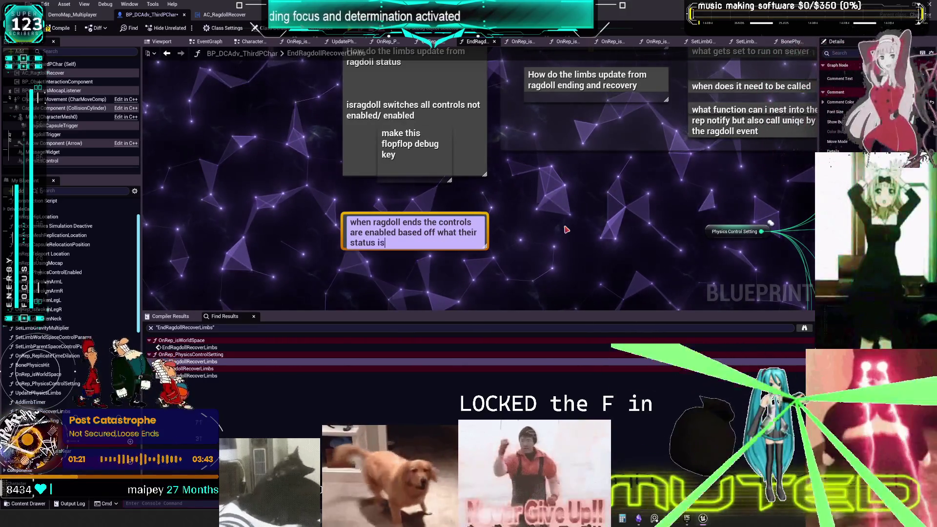
{"action": "type", "text": " in the "}
{"action": "type", "text": "isb"}
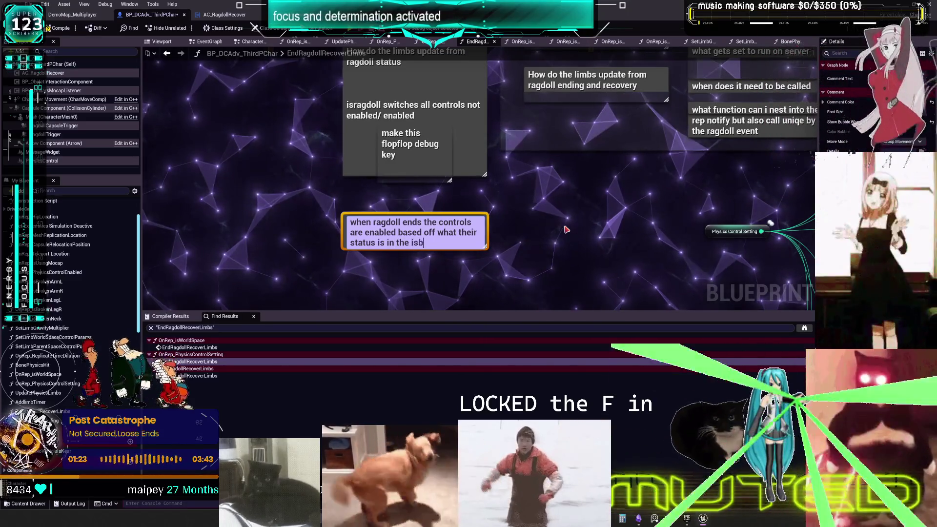
{"action": "type", "text": "orkell"}
{"action": "key", "text": "BackSpace"}
{"action": "key", "text": "BackSpace"}
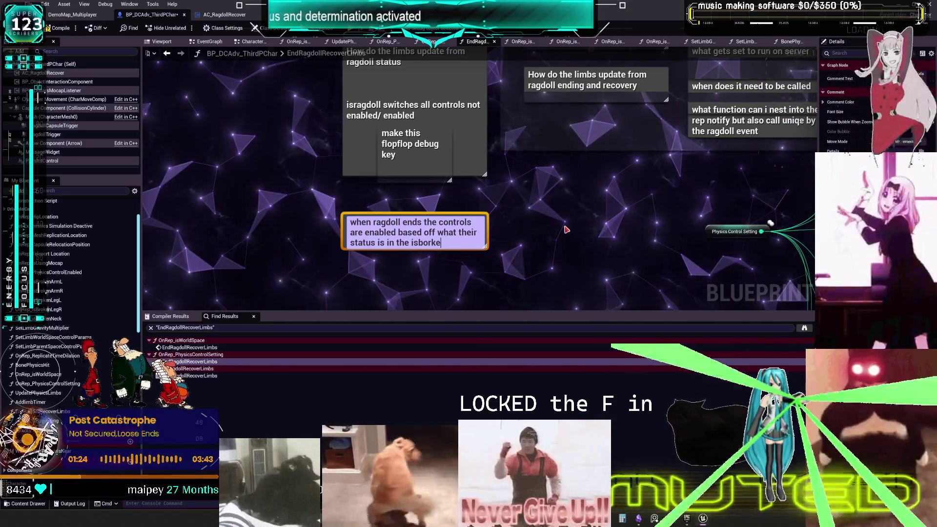
{"action": "key", "text": "BackSpace"}
{"action": "type", "text": "ro"}
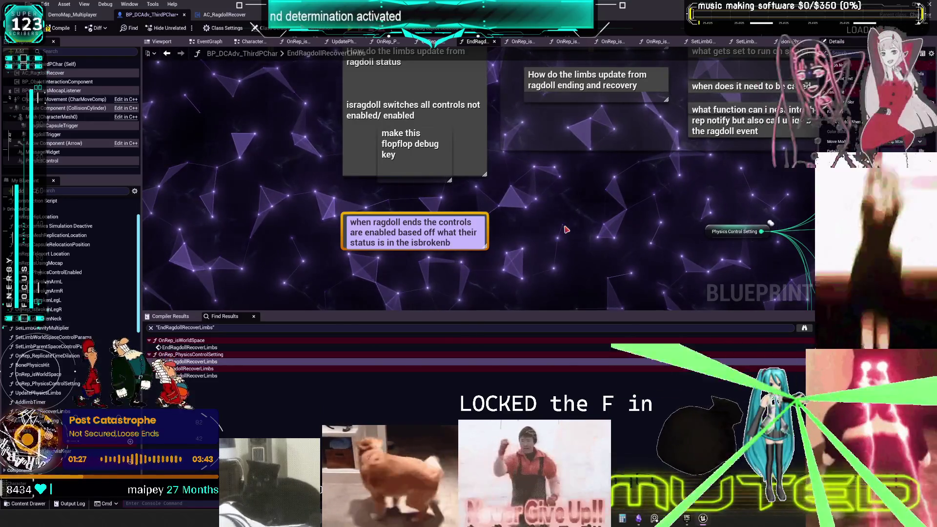
{"action": "left_click", "coordinate": [520, 221]}
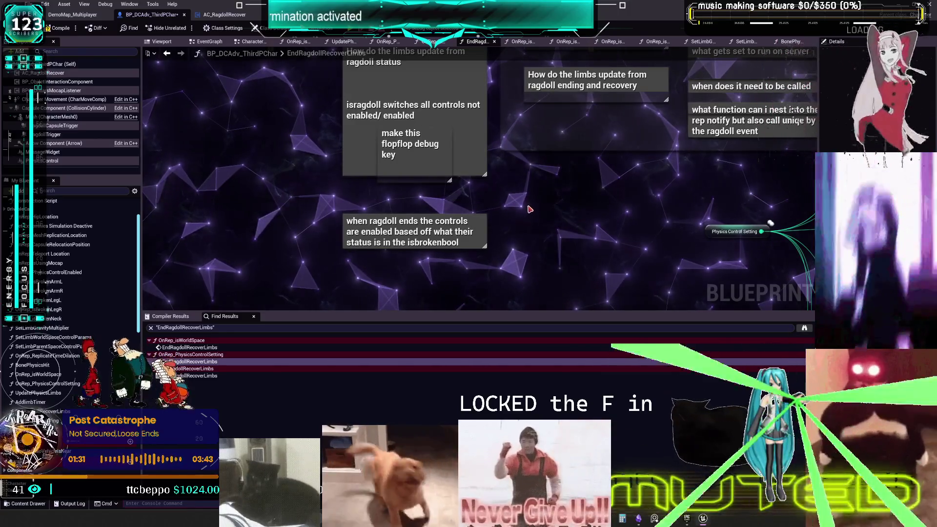
{"action": "left_click_drag", "start_coordinate": [445, 214], "coordinate": [446, 214]}
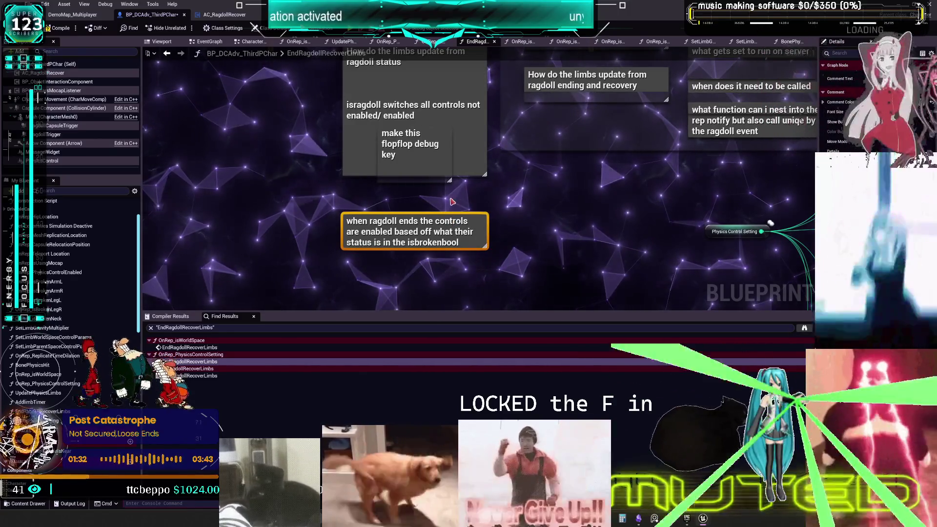
Paste another comment reading 'test limb event with toggling enbalbe disable ccontrols'.
{"action": "key", "text": "ctrl+v"}
{"action": "double_click", "coordinate": [401, 225]}
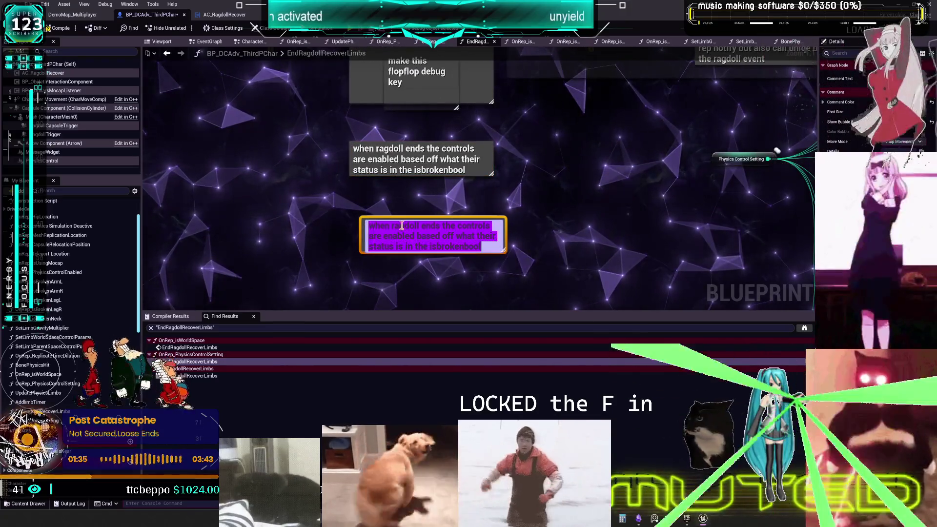
{"action": "type", "text": "test lim"}
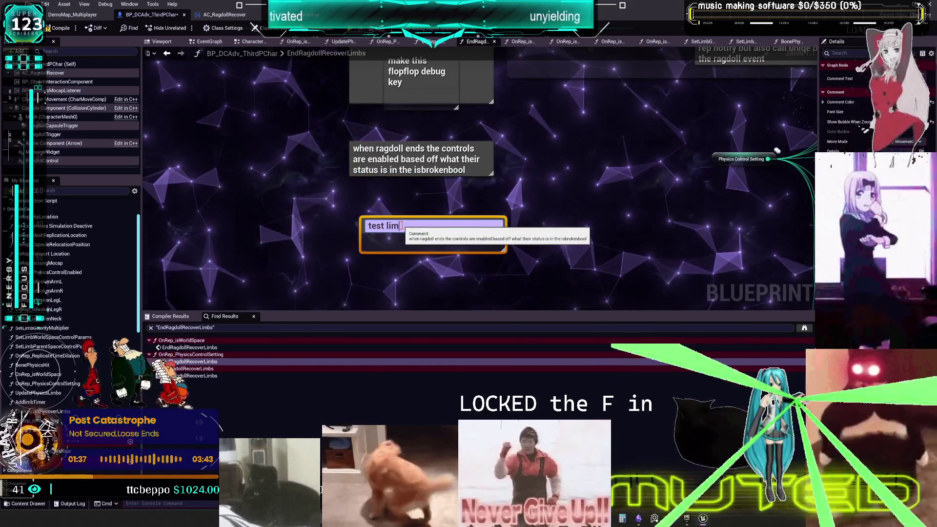
{"action": "type", "text": "b event with togg"}
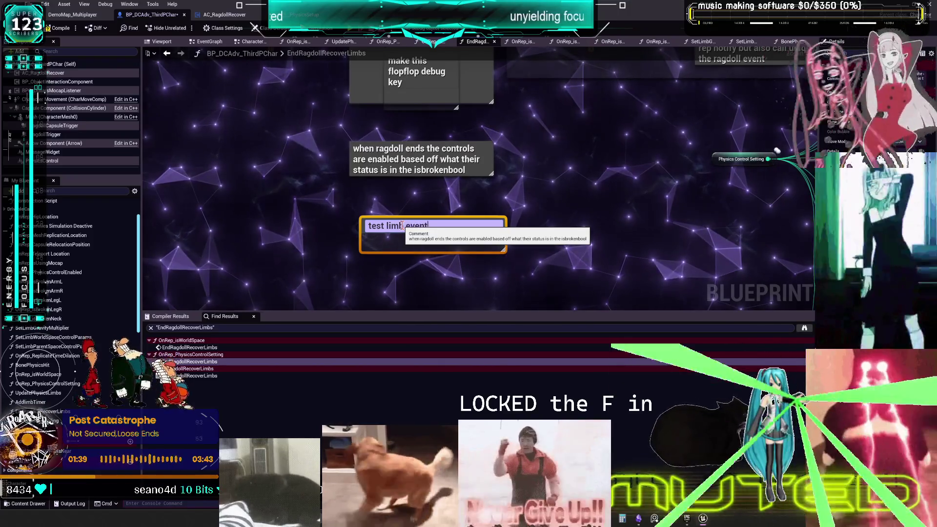
{"action": "type", "text": "ling"}
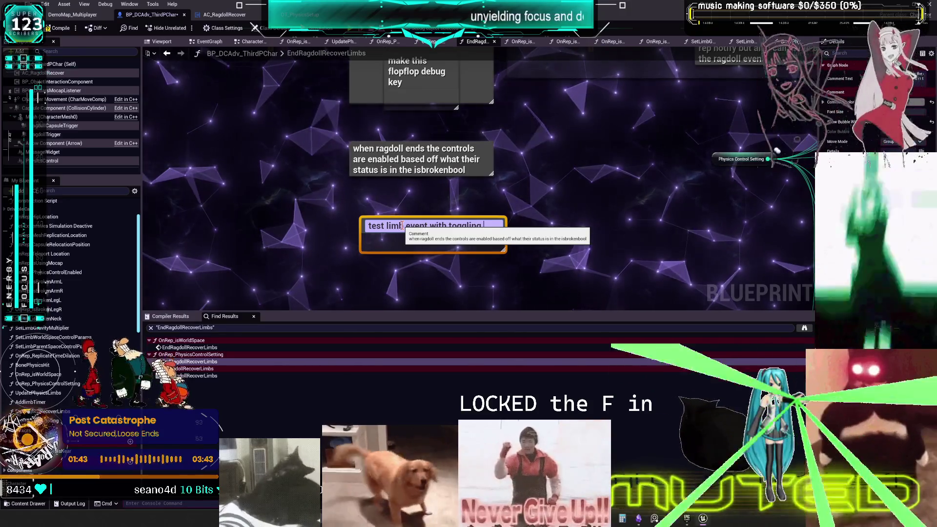
{"action": "type", "text": " e"}
{"action": "type", "text": "nbalb"}
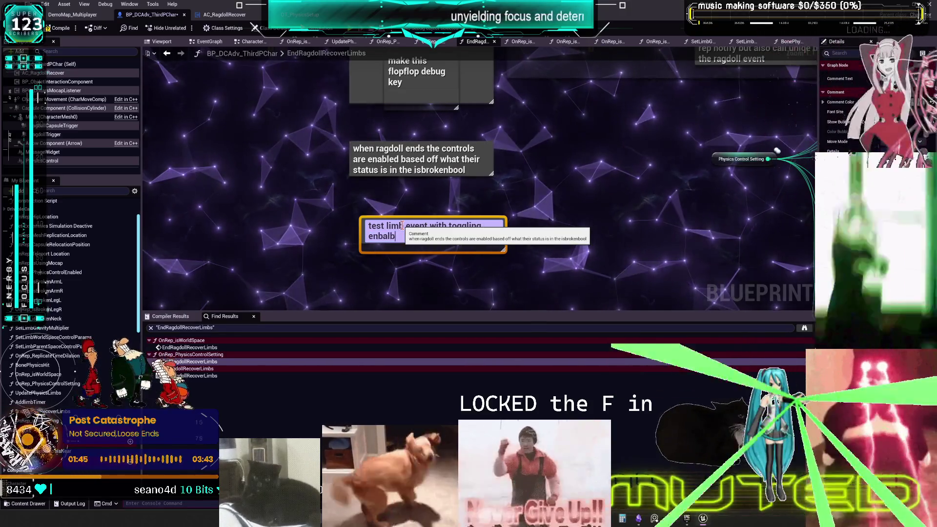
{"action": "type", "text": "e cisable ccontrols"}
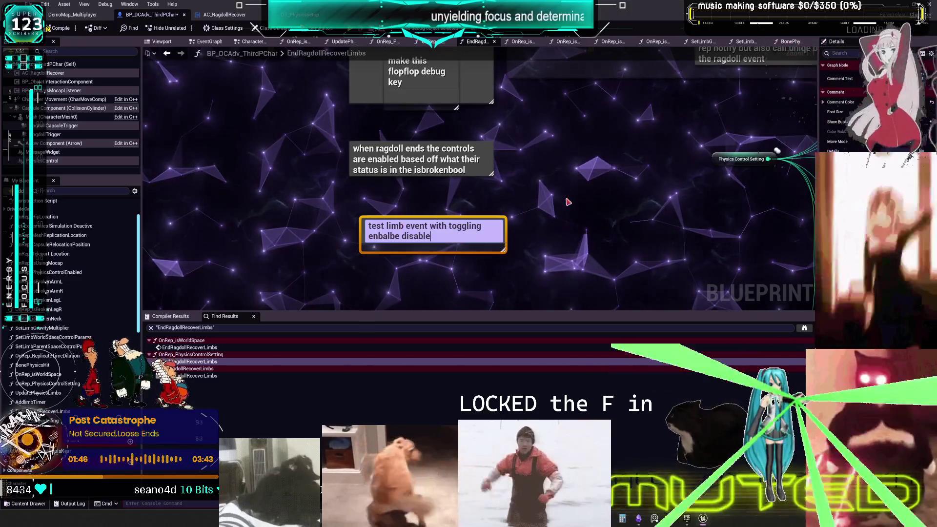
{"action": "left_click_drag", "start_coordinate": [566, 200], "coordinate": [569, 258]}
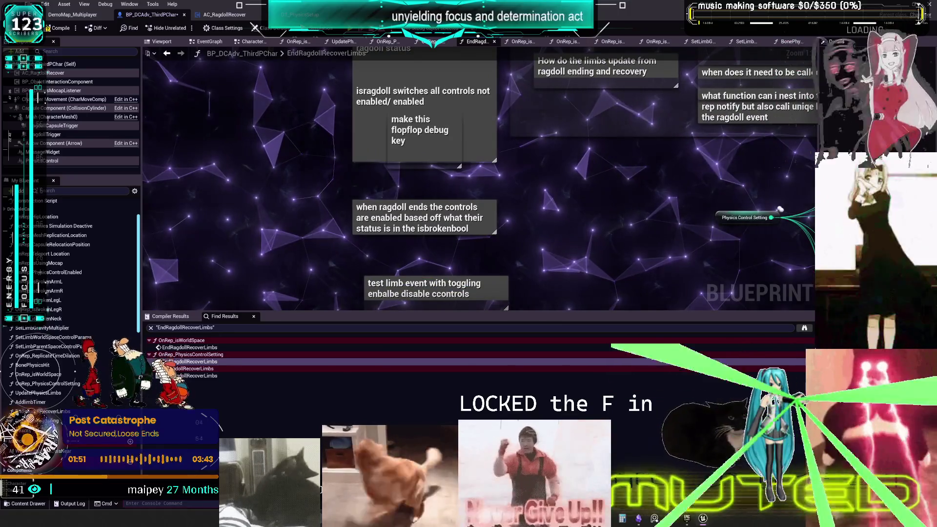